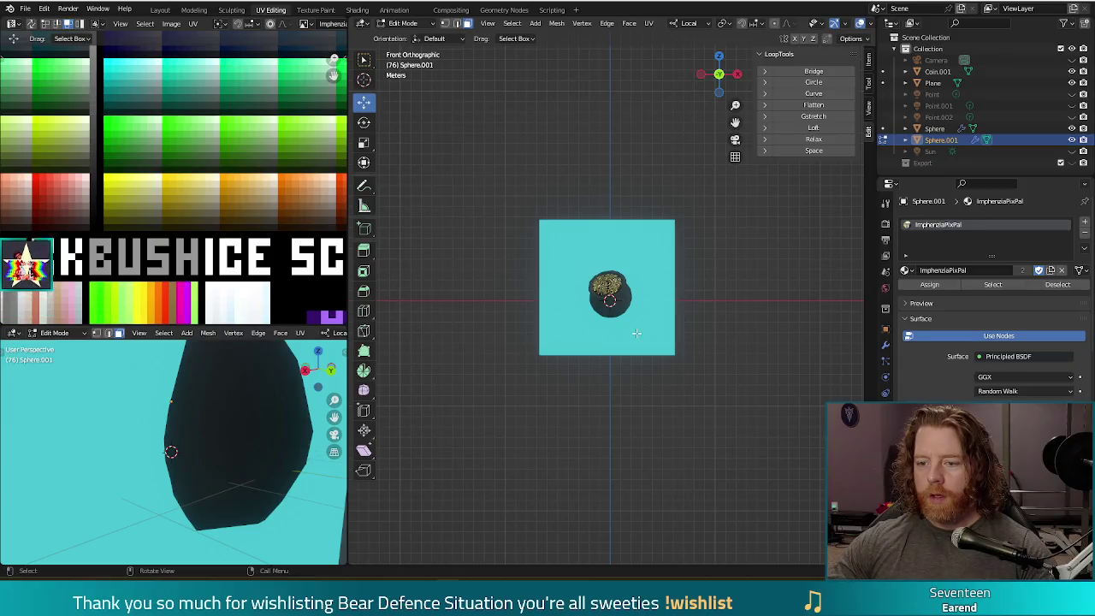
Step: Open Save As and select the word 'jackpot' in the jackpot.blend file name
{"action": "middle_click_drag", "start_coordinate": [636, 332], "coordinate": [743, 314]}
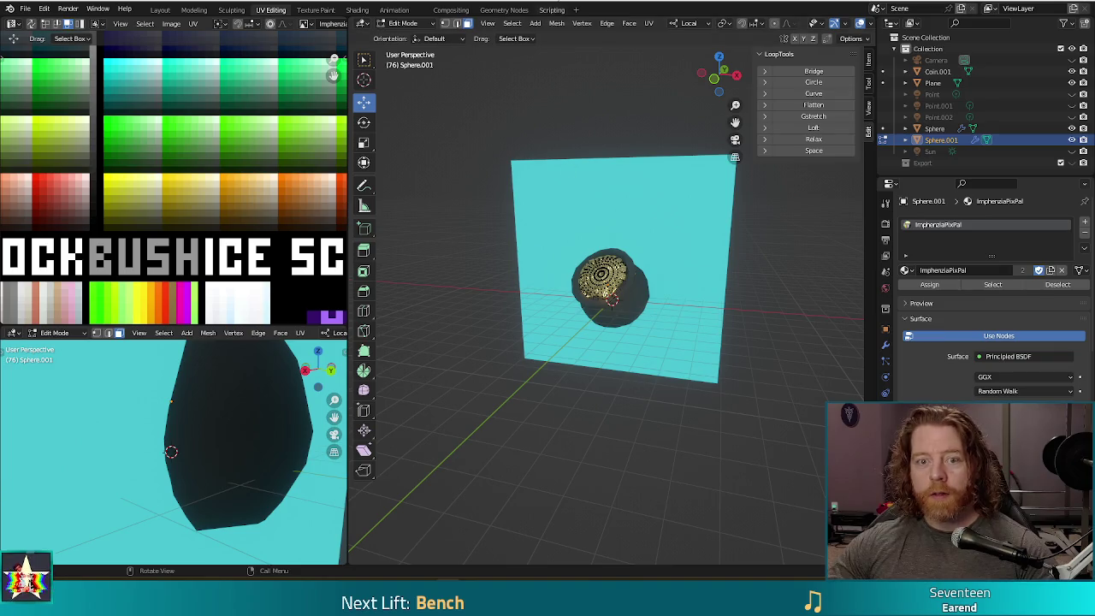
{"action": "key", "text": "ctrl+shift+s"}
{"action": "double_click", "coordinate": [403, 518]}
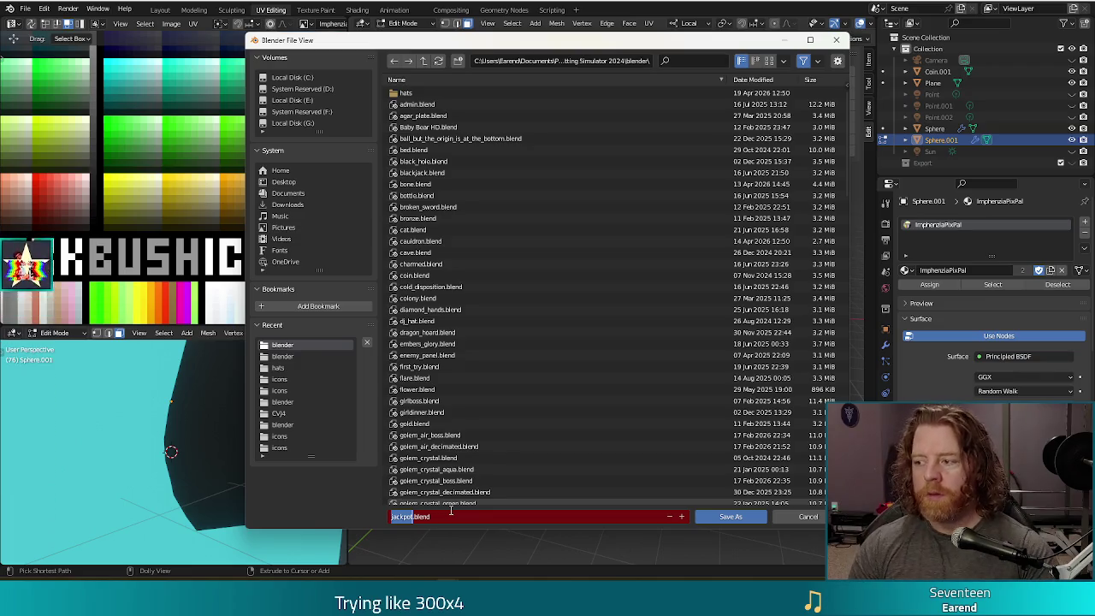
Step: Save the scene under the new name yard_sale.blend
{"action": "type", "text": "yard"}
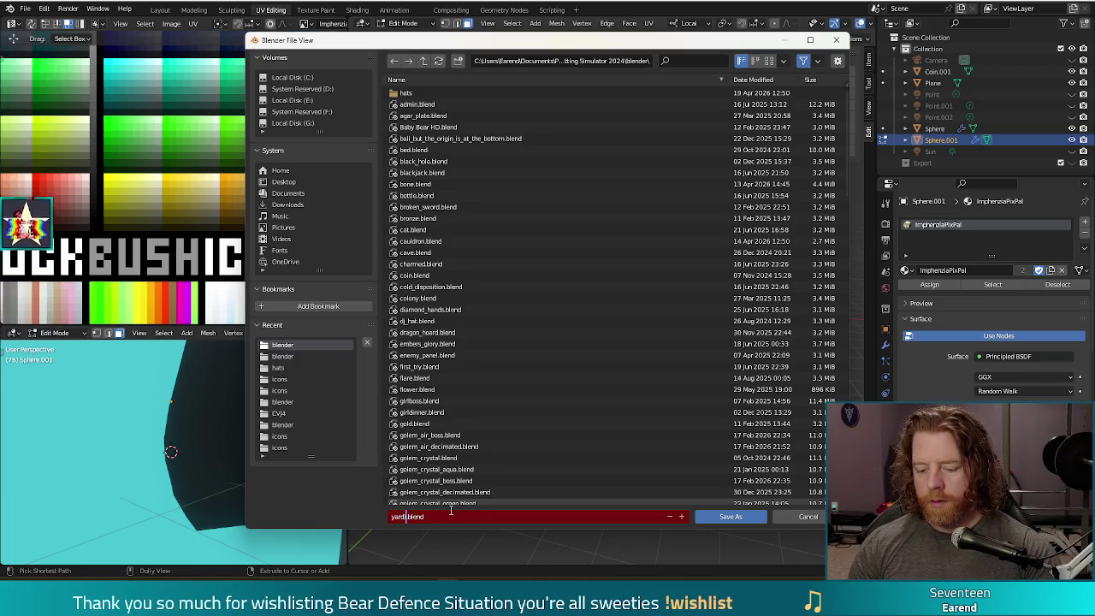
{"action": "type", "text": "_sale"}
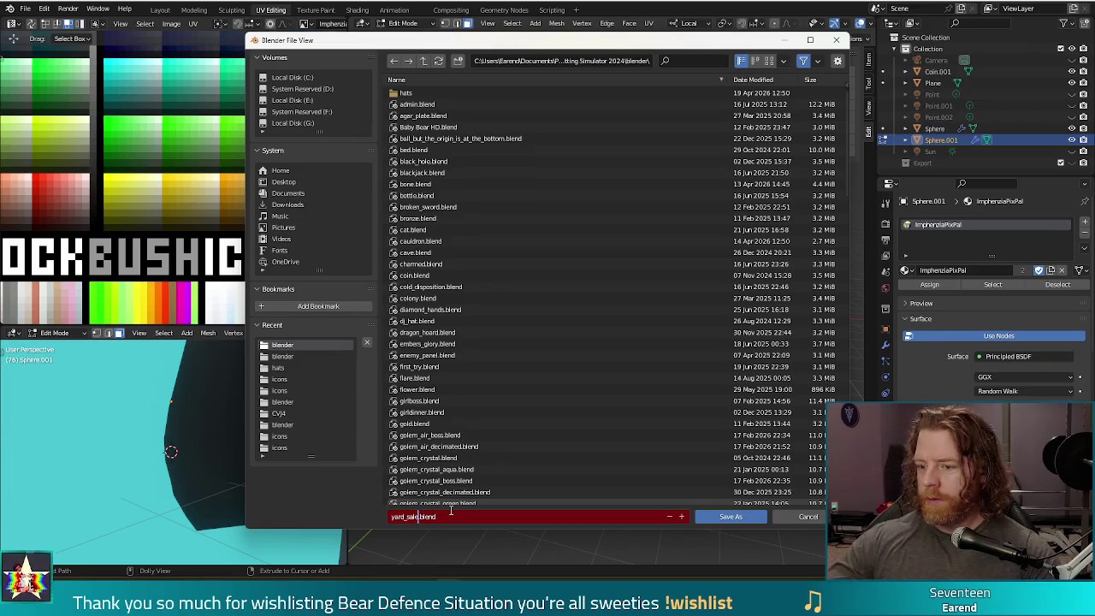
{"action": "left_click", "coordinate": [742, 518]}
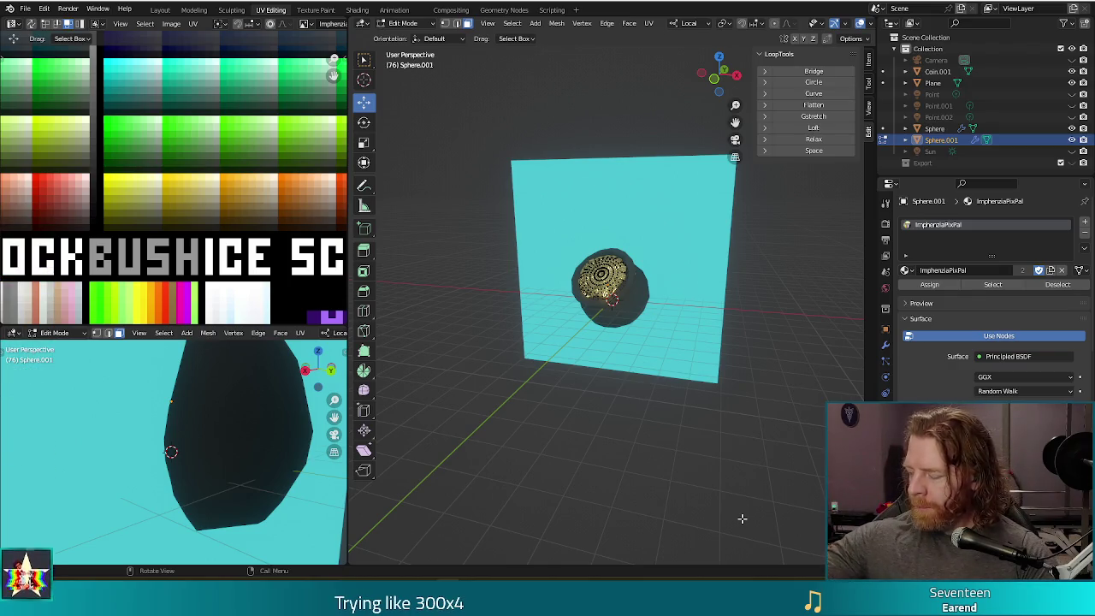
Step: Save the file, switch to Object Mode and orbit so the cyan plane faces the view
{"action": "key", "text": "ctrl+s"}
{"action": "key", "text": "Tab"}
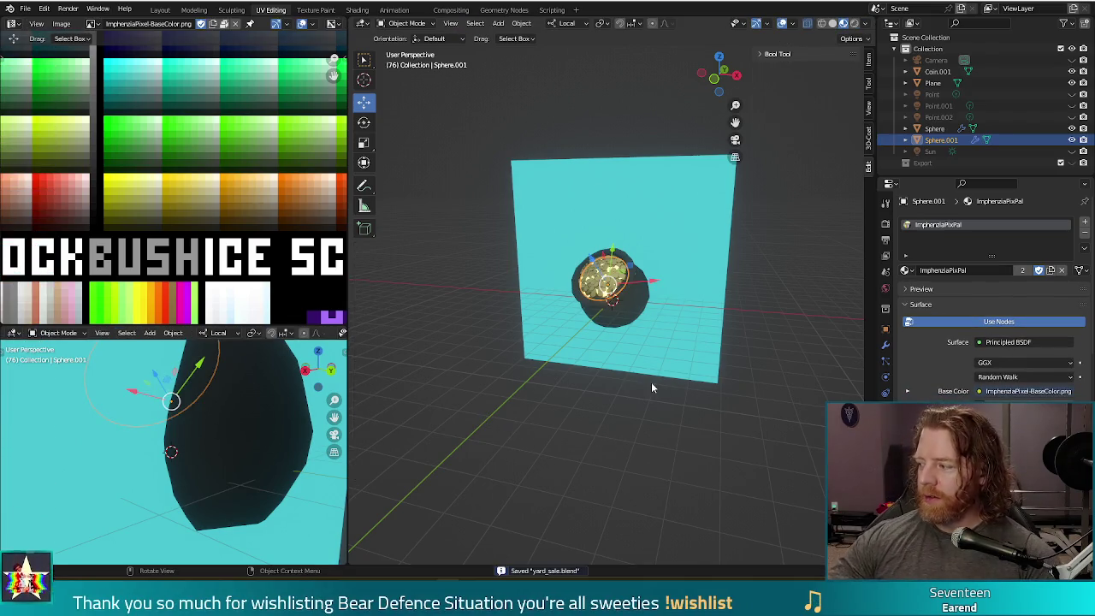
{"action": "middle_click_drag", "start_coordinate": [654, 396], "coordinate": [636, 411]}
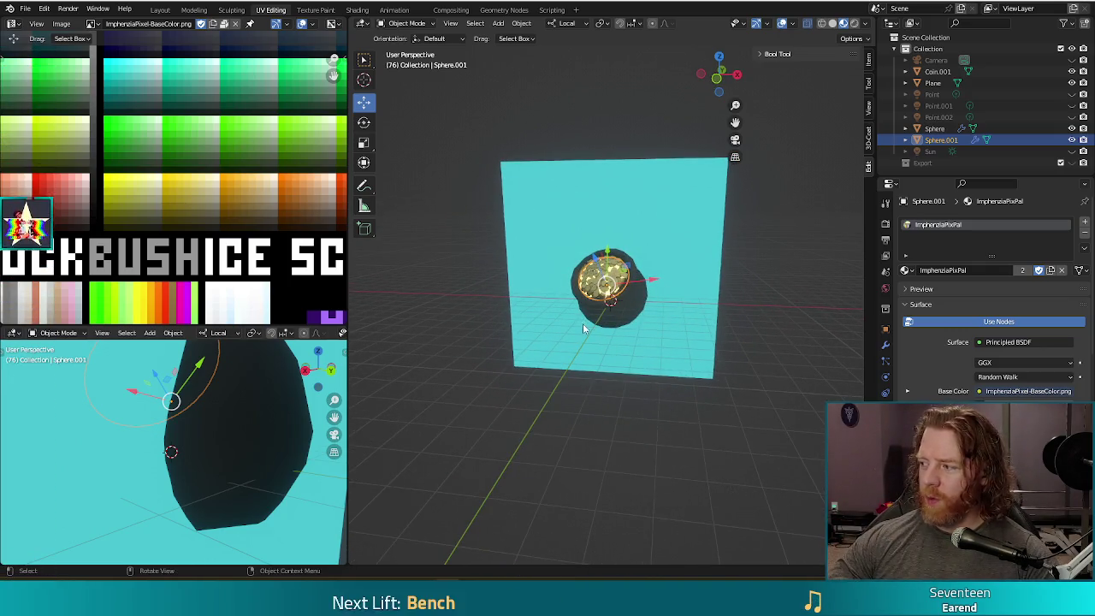
Step: Delete the Sphere and the two remaining old objects, including the coin
{"action": "left_click", "coordinate": [629, 309]}
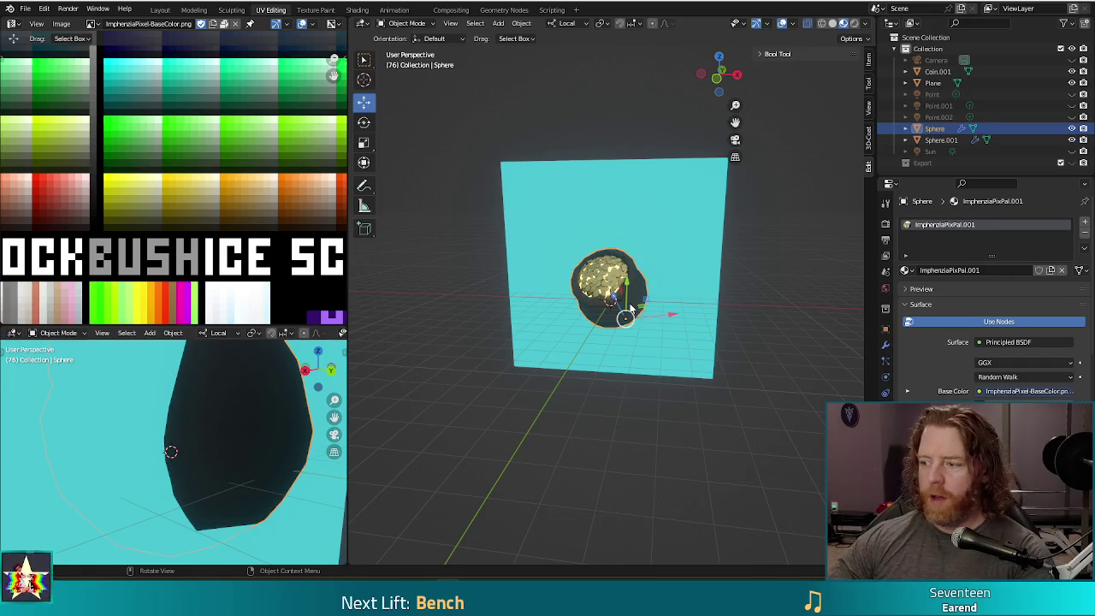
{"action": "key", "text": "Delete"}
{"action": "left_click", "coordinate": [608, 284]}
{"action": "key", "text": "Delete"}
{"action": "left_click", "coordinate": [608, 284]}
{"action": "key", "text": "Delete"}
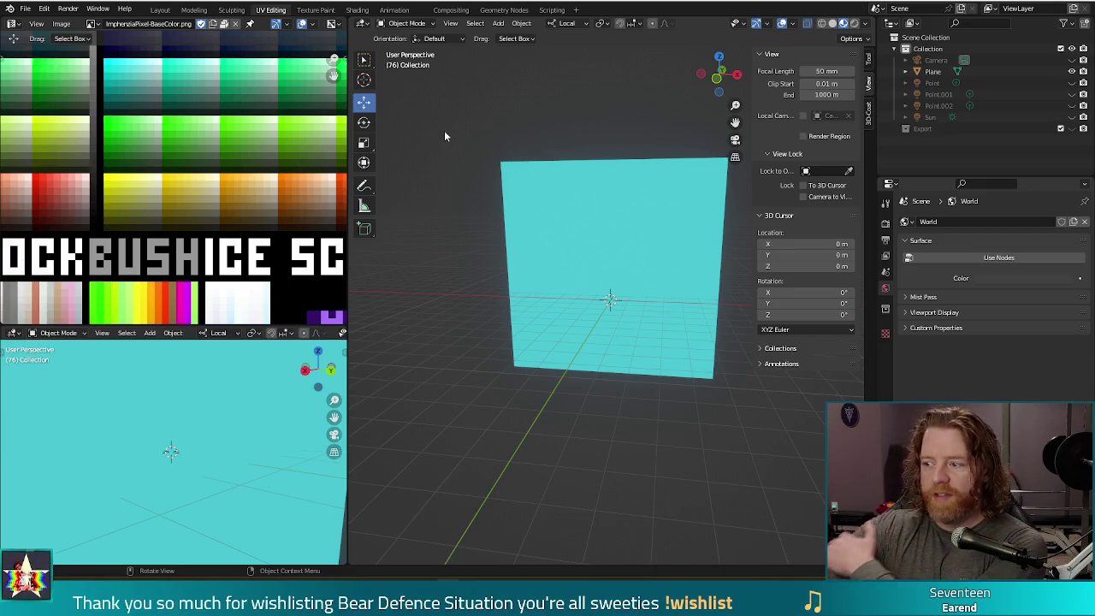
Step: Add a 2 m cube at the world origin in front of the cyan plane
{"action": "left_click", "coordinate": [497, 23]}
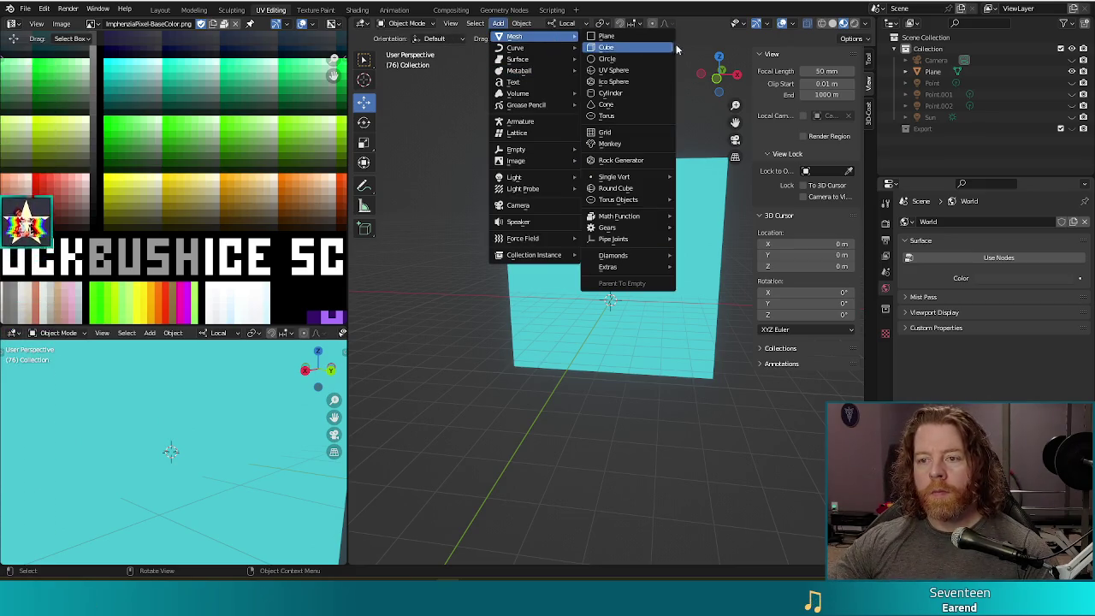
{"action": "left_click", "coordinate": [639, 47]}
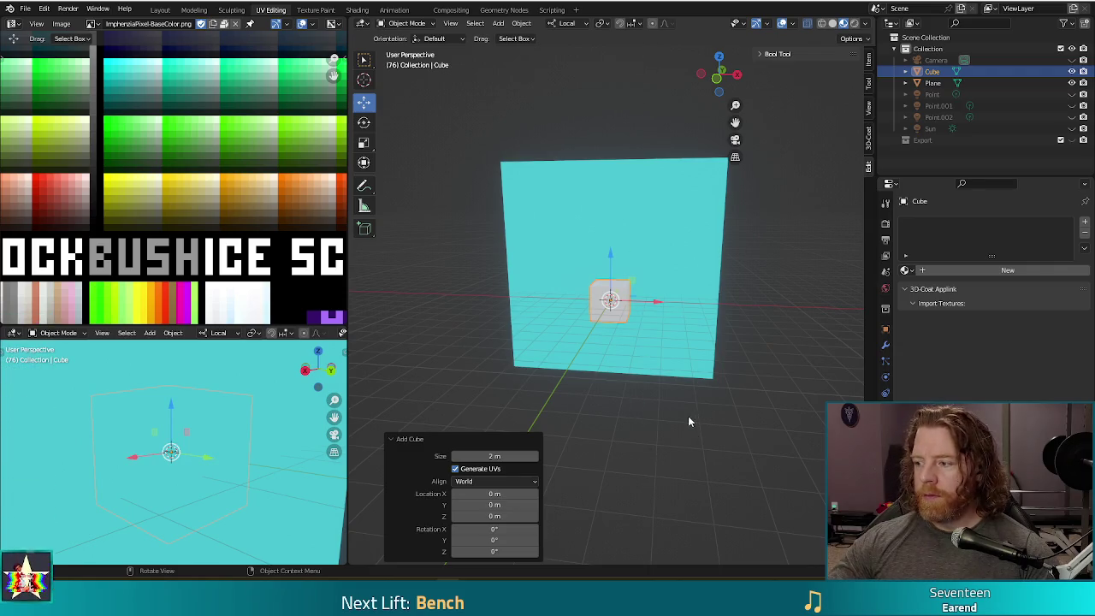
{"action": "middle_click_drag", "start_coordinate": [682, 438], "coordinate": [665, 439]}
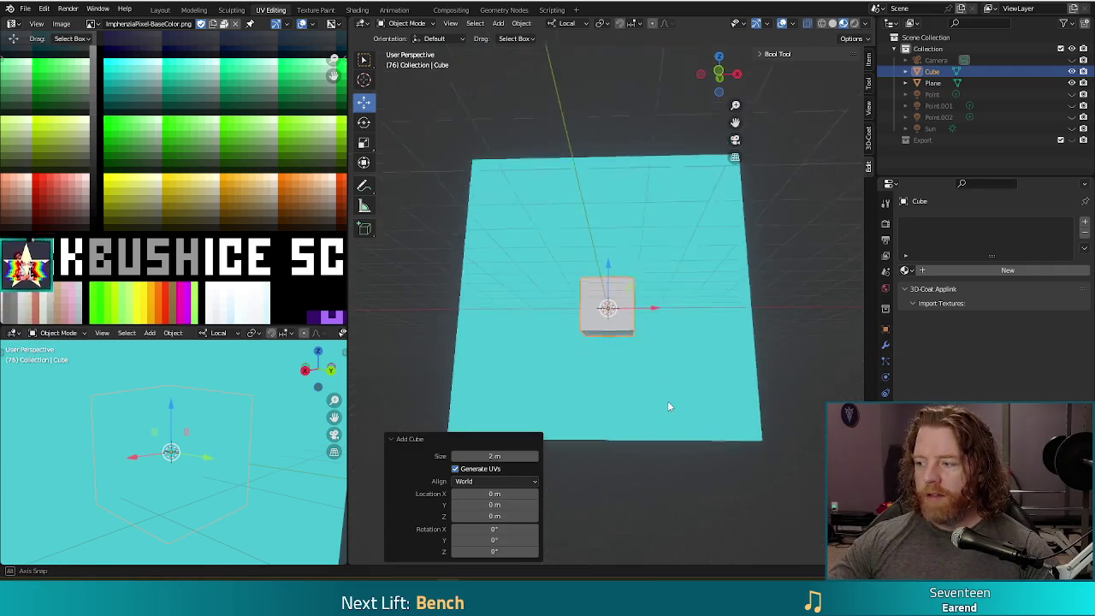
{"action": "middle_click_drag", "start_coordinate": [666, 428], "coordinate": [669, 428]}
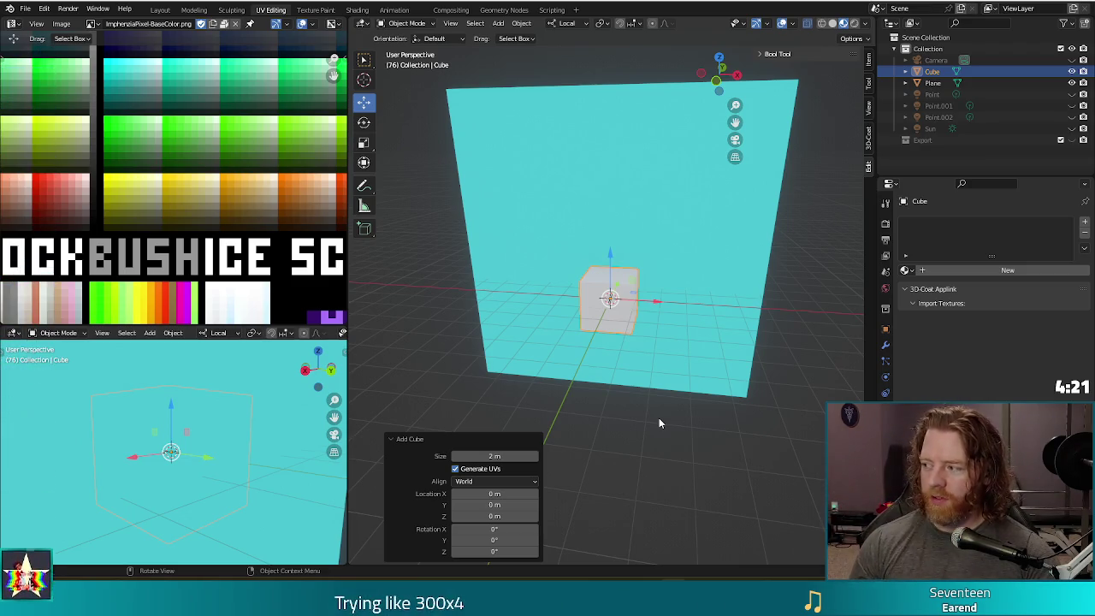
Step: Assign the existing ImphenziaPixPal material to the cube and enter Edit Mode
{"action": "key", "text": "alt+a"}
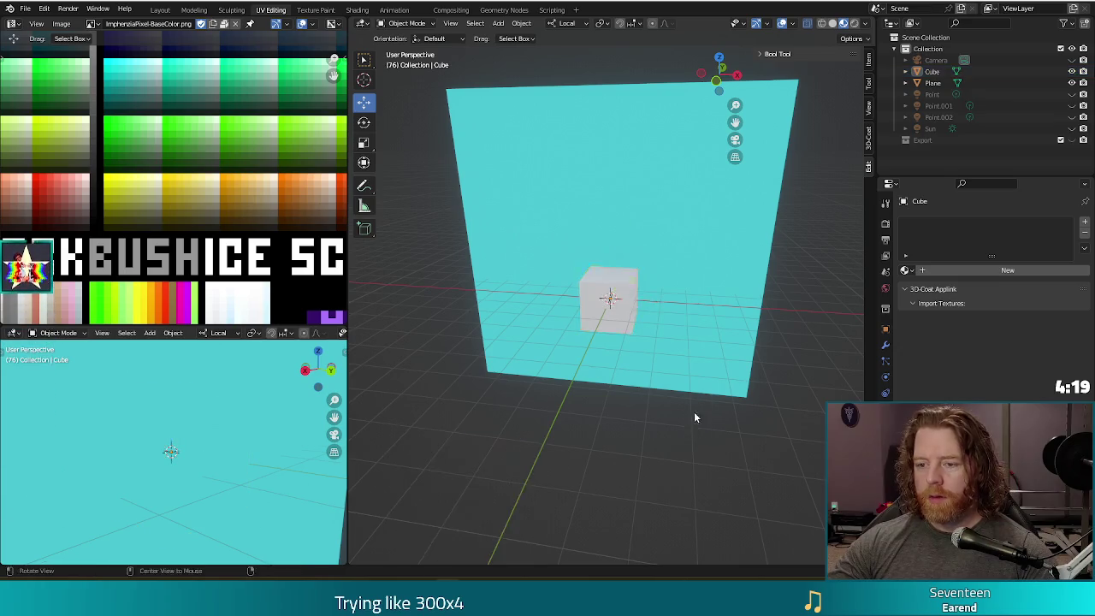
{"action": "left_click_drag", "start_coordinate": [694, 412], "coordinate": [691, 419], "text": "alt"}
{"action": "key", "text": "ctrl+z"}
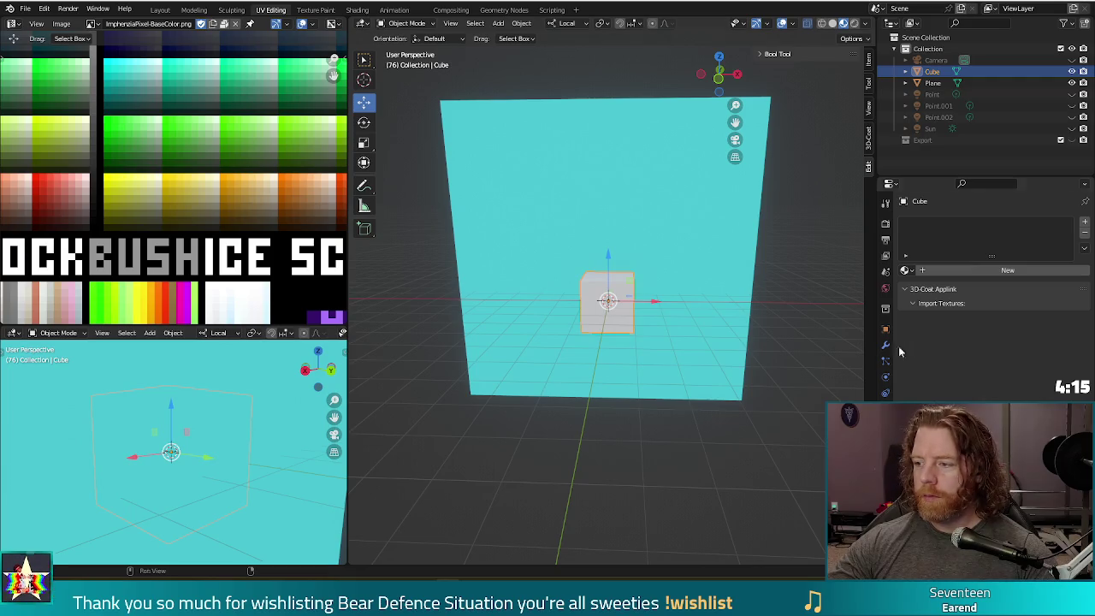
{"action": "left_click", "coordinate": [906, 270]}
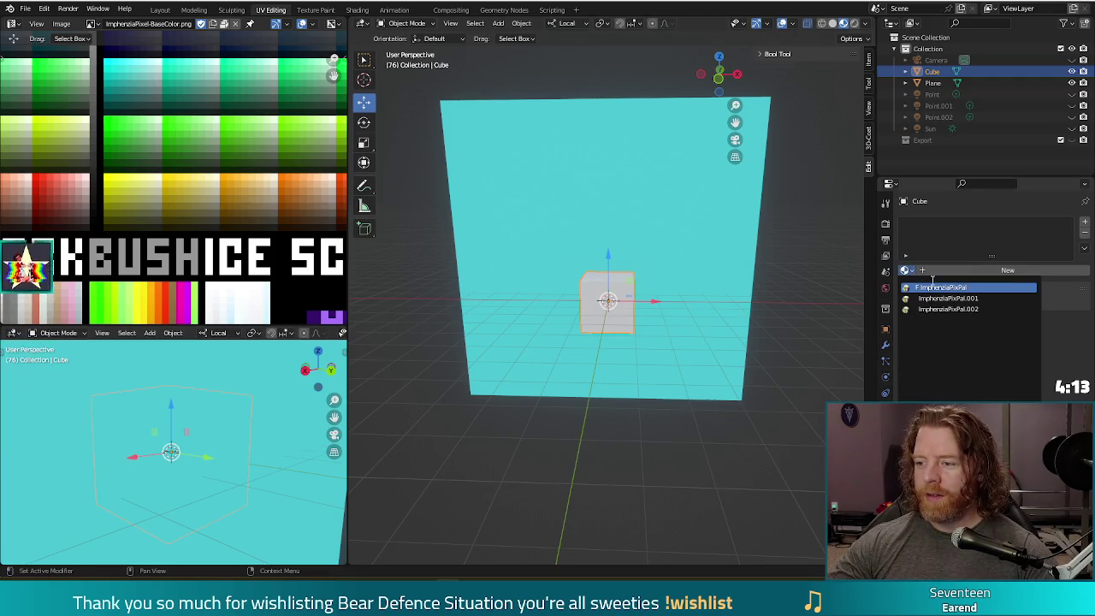
{"action": "left_click", "coordinate": [932, 288]}
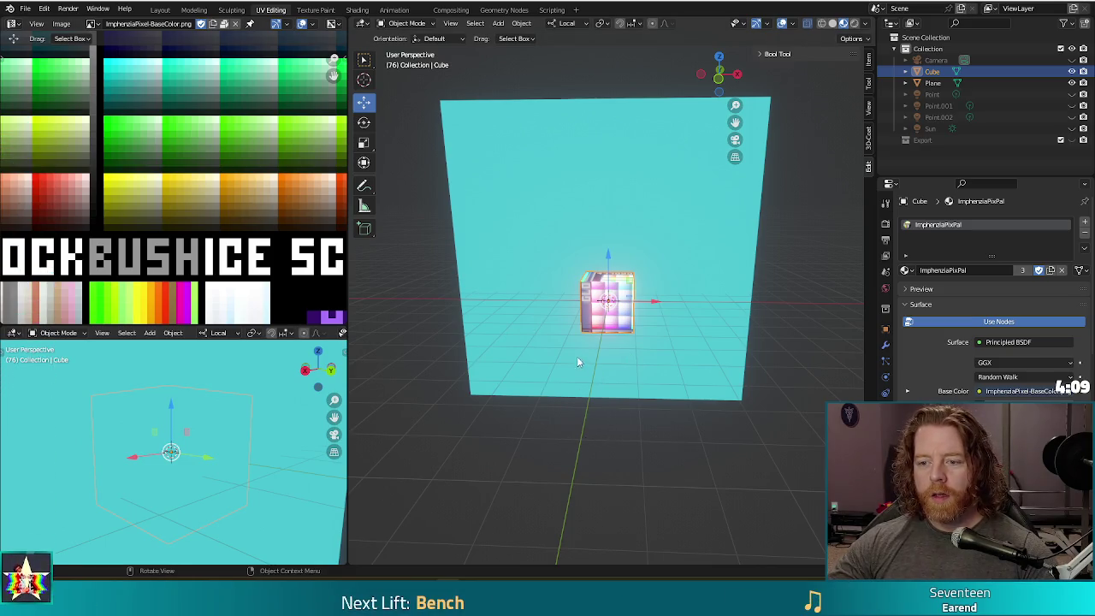
{"action": "key", "text": "Tab"}
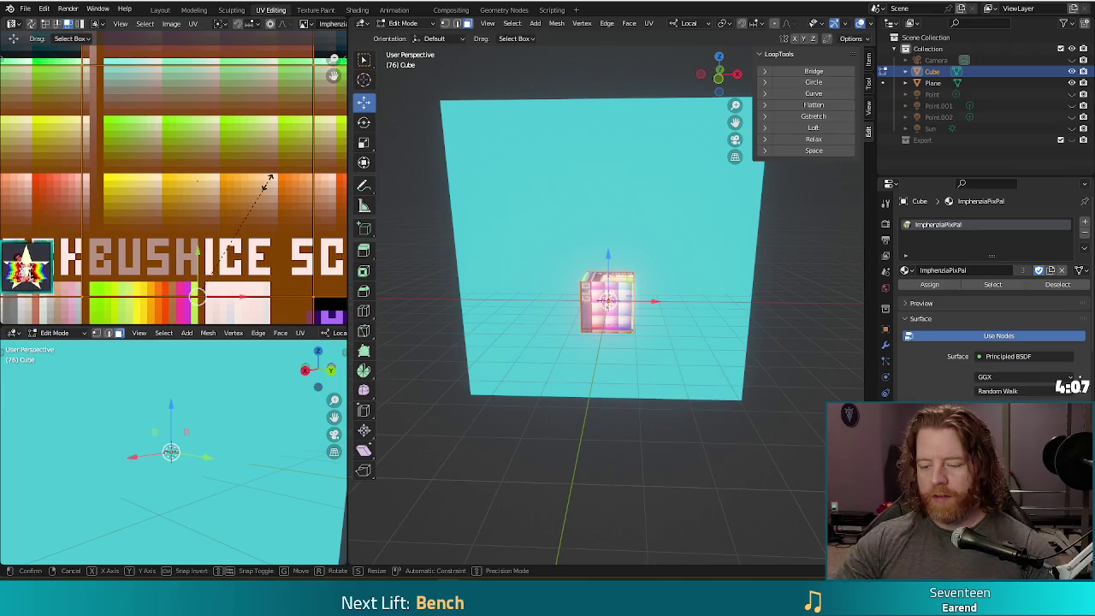
Step: Move the cube's UVs onto the brown palette swatch to colour it brown
{"action": "scroll", "coordinate": [171, 185], "scroll_direction": "down", "scroll_amount": 1}
{"action": "scroll", "coordinate": [134, 183], "scroll_direction": "down", "scroll_amount": 2}
{"action": "scroll", "coordinate": [134, 183], "scroll_direction": "down", "scroll_amount": 2}
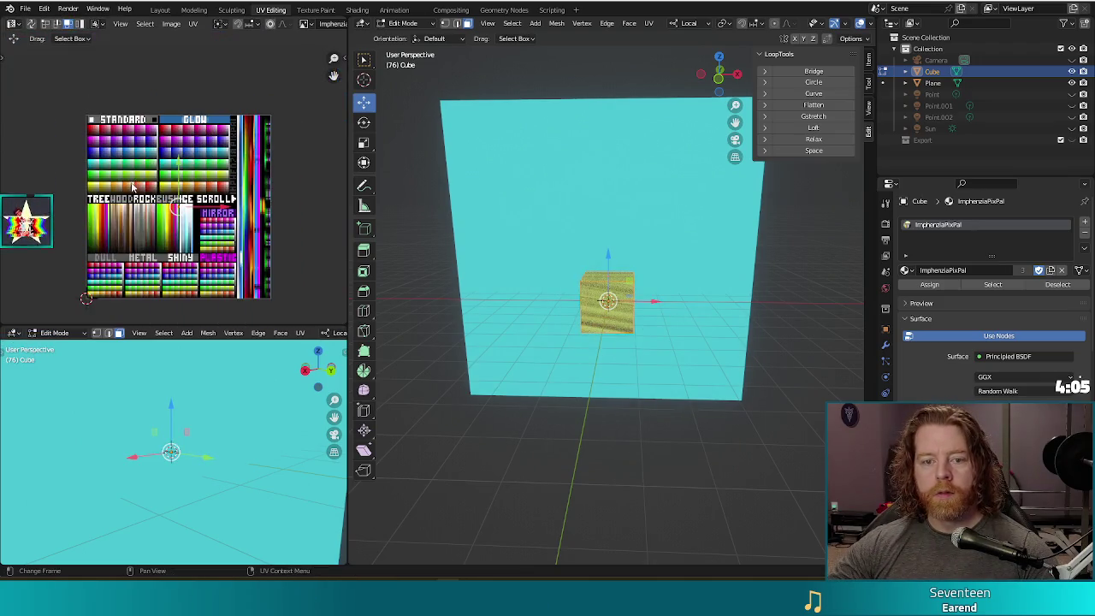
{"action": "scroll", "coordinate": [142, 195], "scroll_direction": "up", "scroll_amount": 2}
{"action": "scroll", "coordinate": [142, 195], "scroll_direction": "up", "scroll_amount": 2}
{"action": "scroll", "coordinate": [142, 195], "scroll_direction": "down", "scroll_amount": 1}
{"action": "key", "text": "g"}
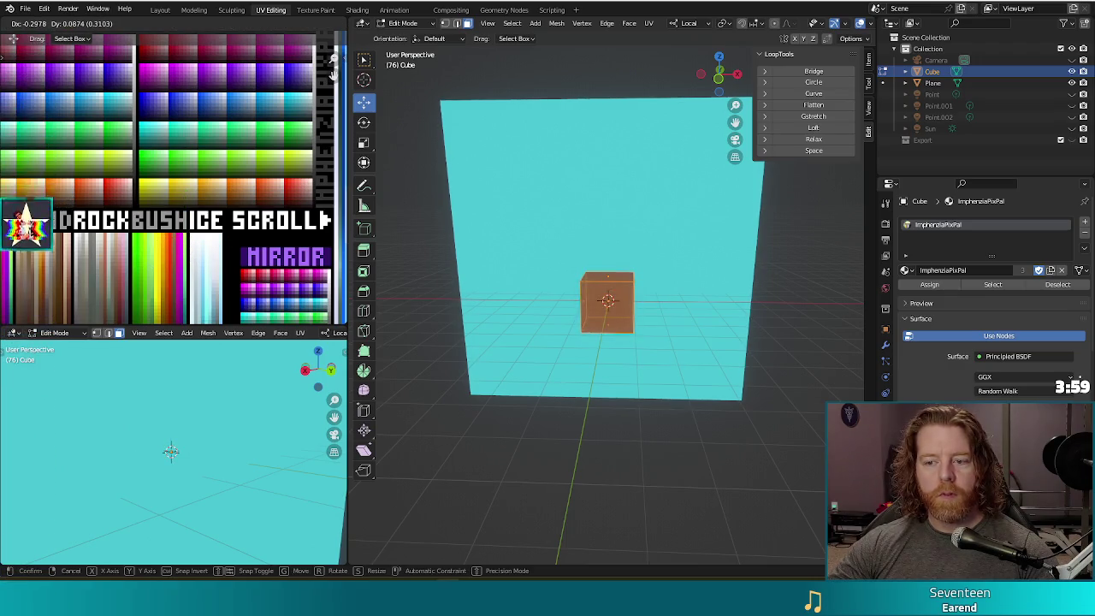
{"action": "left_click", "coordinate": [43, 195]}
Step: Delete the cube's top face to turn it into an open box
{"action": "mouse_move", "coordinate": [704, 462]}
{"action": "middle_mouse_down"}
{"action": "mouse_move", "coordinate": [576, 457]}
{"action": "mouse_move", "coordinate": [730, 454]}
{"action": "mouse_move", "coordinate": [706, 447]}
{"action": "middle_mouse_up"}
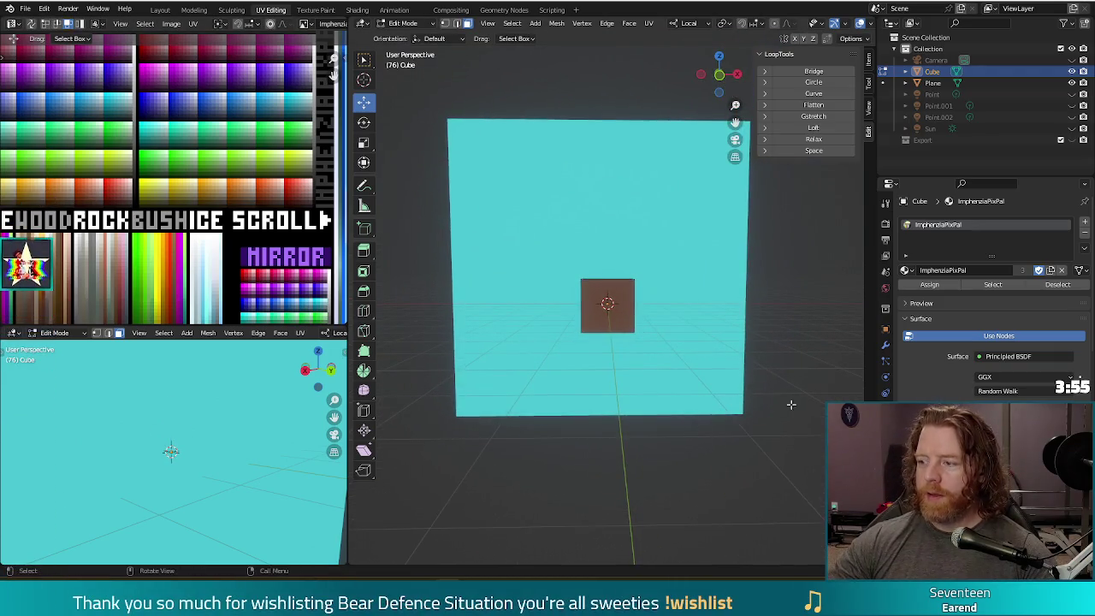
{"action": "middle_click_drag", "start_coordinate": [791, 405], "coordinate": [627, 283]}
{"action": "key", "text": "Tab"}
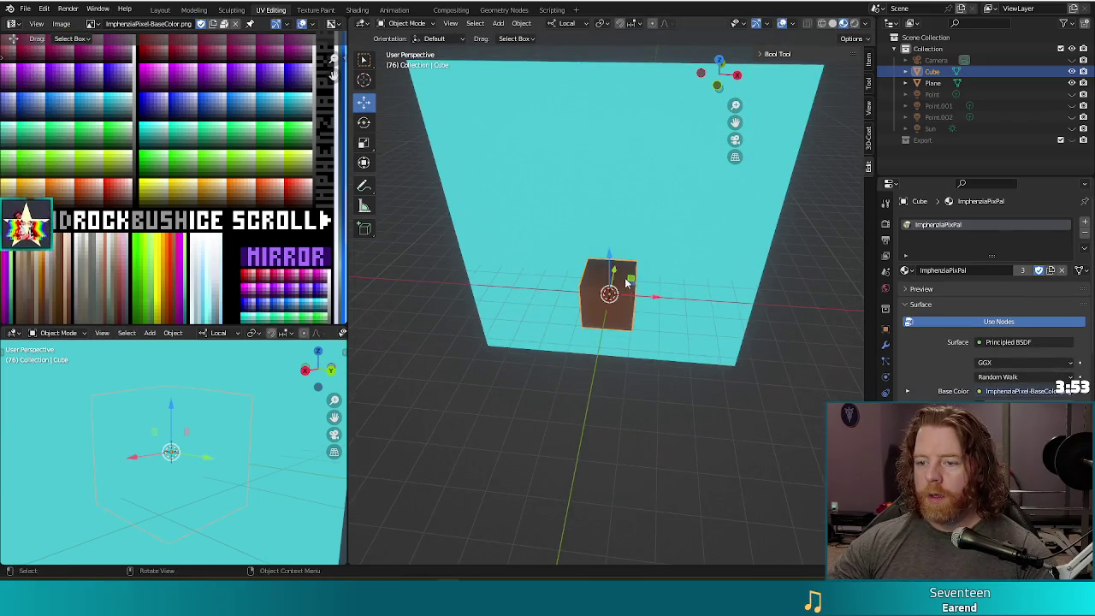
{"action": "key", "text": "Tab"}
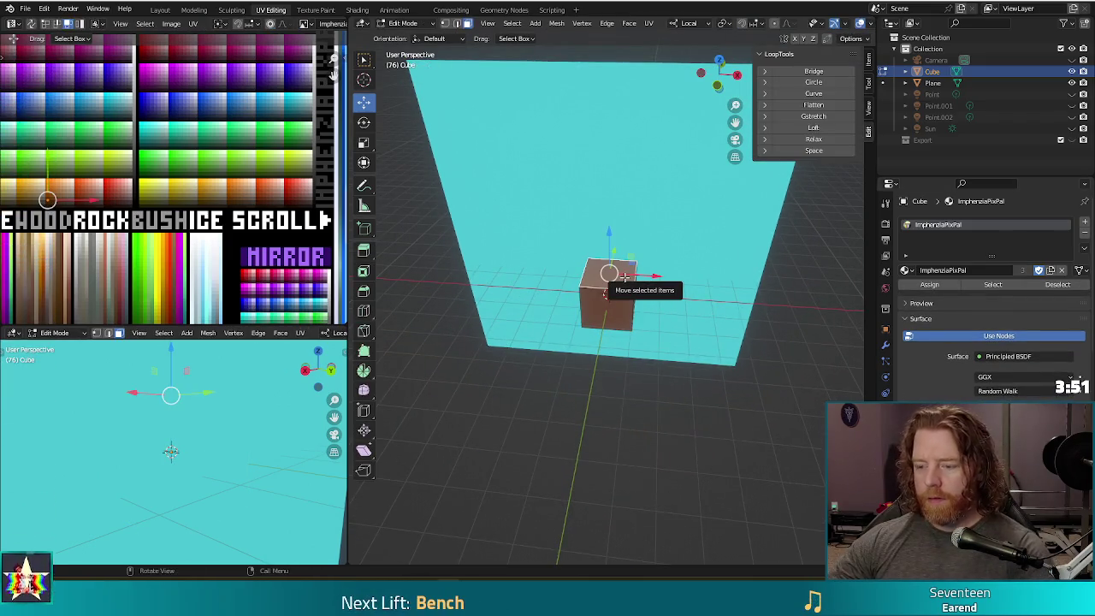
{"action": "key", "text": "x"}
{"action": "left_click", "coordinate": [629, 303]}
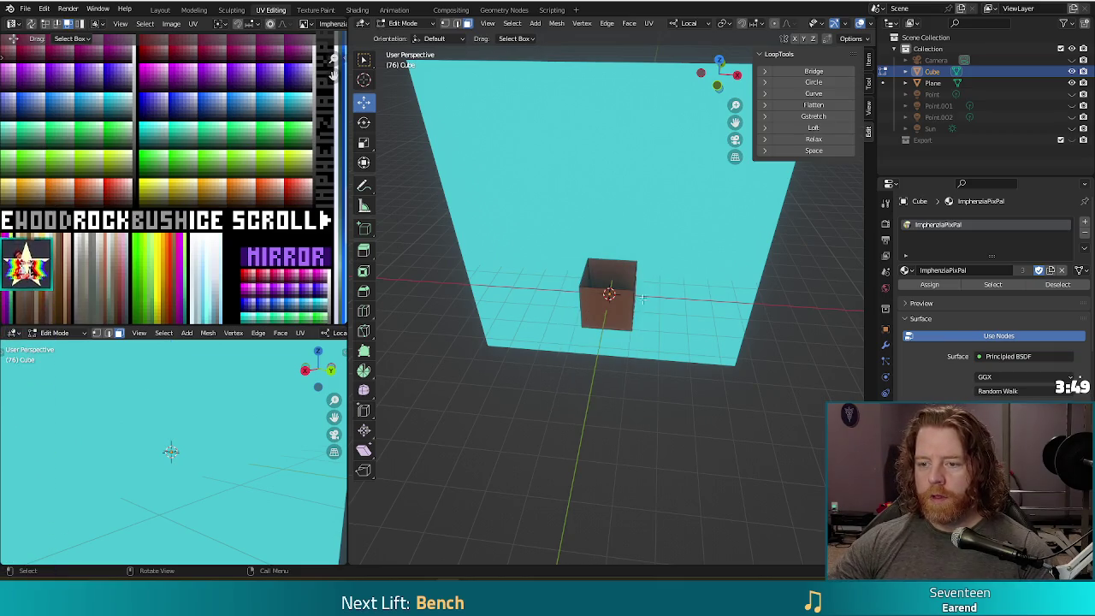
{"action": "scroll", "coordinate": [671, 286], "scroll_direction": "up", "scroll_amount": 2}
{"action": "scroll", "coordinate": [670, 286], "scroll_direction": "up", "scroll_amount": 3}
{"action": "mouse_move", "coordinate": [671, 286]}
{"action": "middle_mouse_down"}
{"action": "mouse_move", "coordinate": [718, 372]}
{"action": "mouse_move", "coordinate": [727, 268]}
{"action": "mouse_move", "coordinate": [699, 281]}
{"action": "middle_mouse_up"}
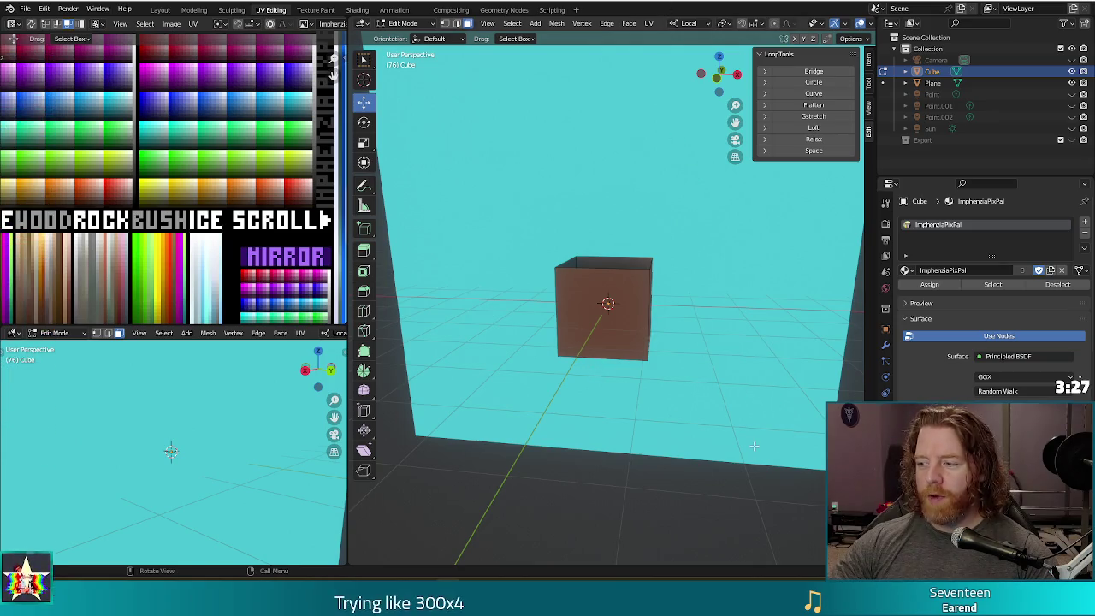
{"action": "middle_click_drag", "start_coordinate": [746, 434], "coordinate": [726, 349]}
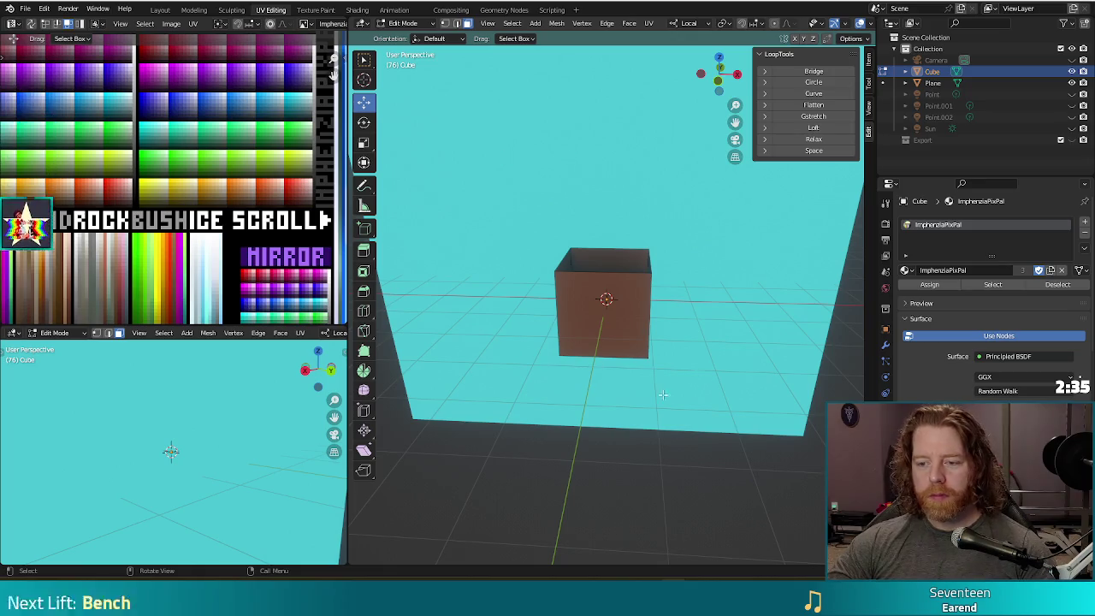
{"action": "middle_click_drag", "start_coordinate": [623, 440], "coordinate": [613, 440]}
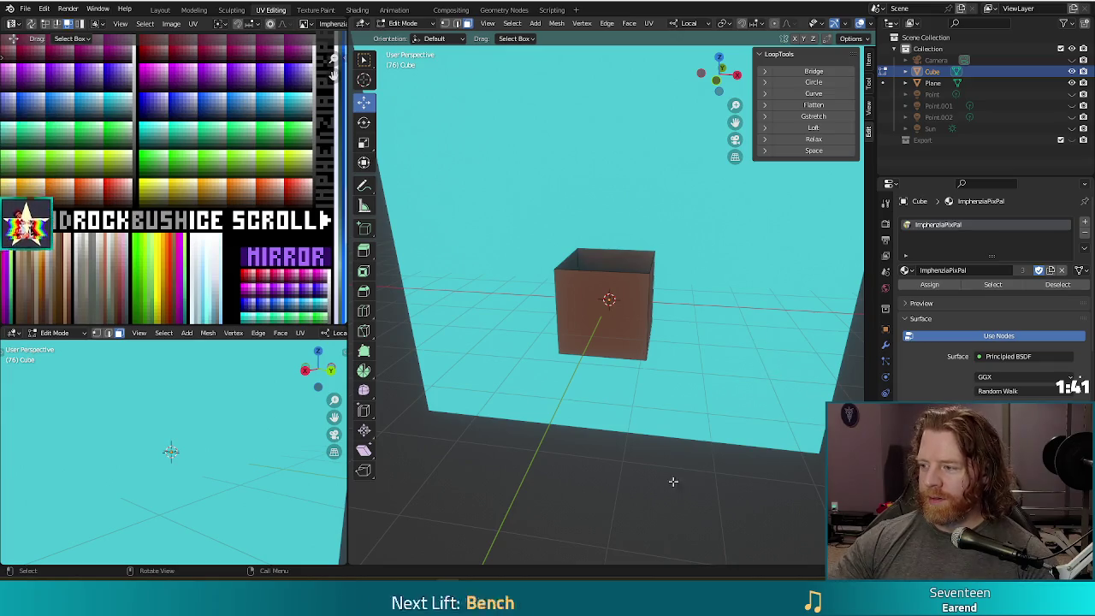
{"action": "mouse_move", "coordinate": [672, 482]}
{"action": "middle_mouse_down"}
{"action": "mouse_move", "coordinate": [625, 440]}
{"action": "mouse_move", "coordinate": [612, 442]}
{"action": "middle_mouse_up"}
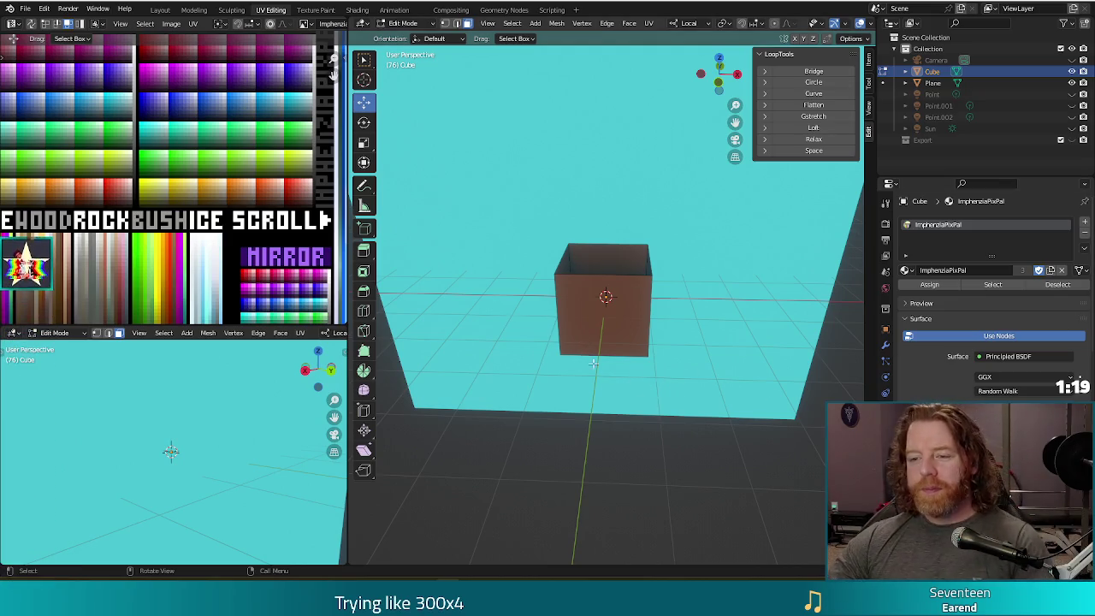
{"action": "middle_click_drag", "start_coordinate": [592, 363], "coordinate": [472, 295]}
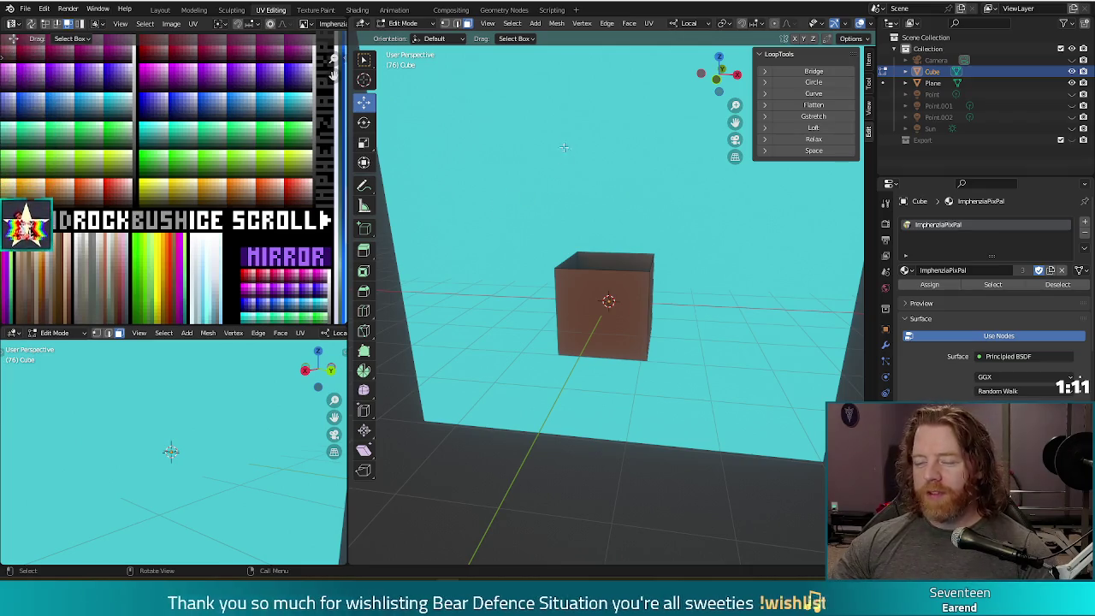
{"action": "mouse_move", "coordinate": [587, 220]}
{"action": "middle_mouse_down"}
{"action": "mouse_move", "coordinate": [667, 221]}
{"action": "mouse_move", "coordinate": [514, 144]}
{"action": "middle_mouse_up"}
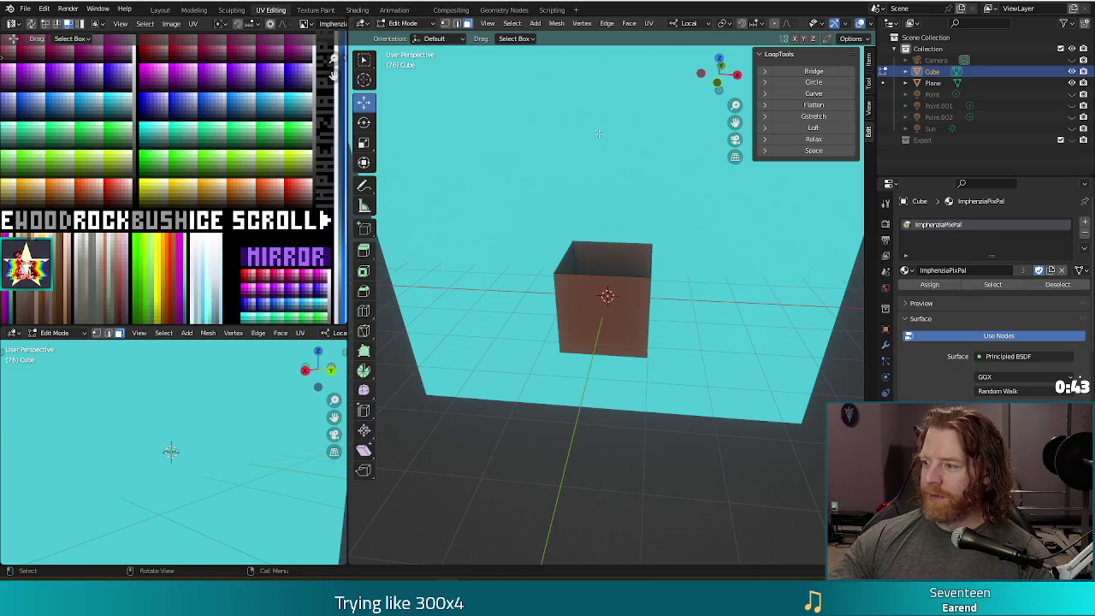
{"action": "left_click", "coordinate": [535, 23]}
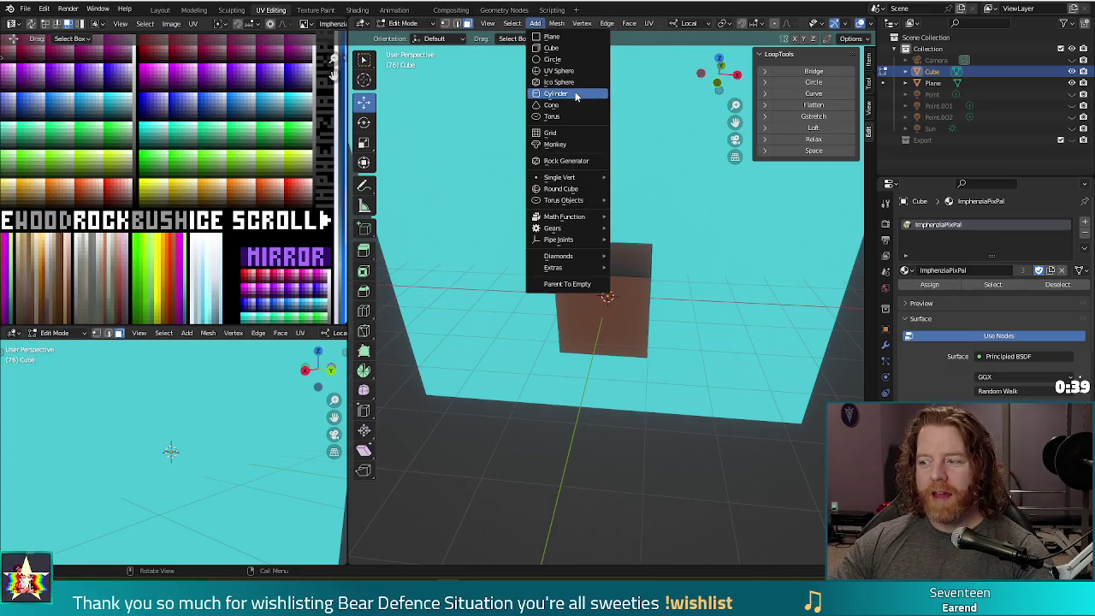
Step: Add a 32-vertex cylinder, 1 m radius and 2 m deep, into the box mesh
{"action": "left_click", "coordinate": [560, 94]}
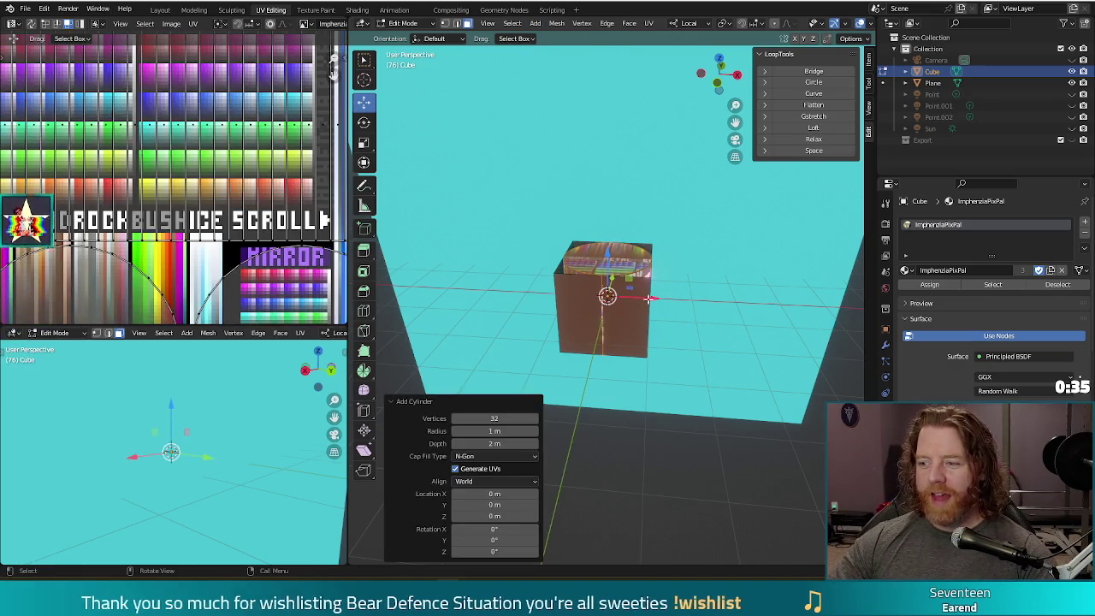
{"action": "middle_click_drag", "start_coordinate": [682, 291], "coordinate": [673, 315]}
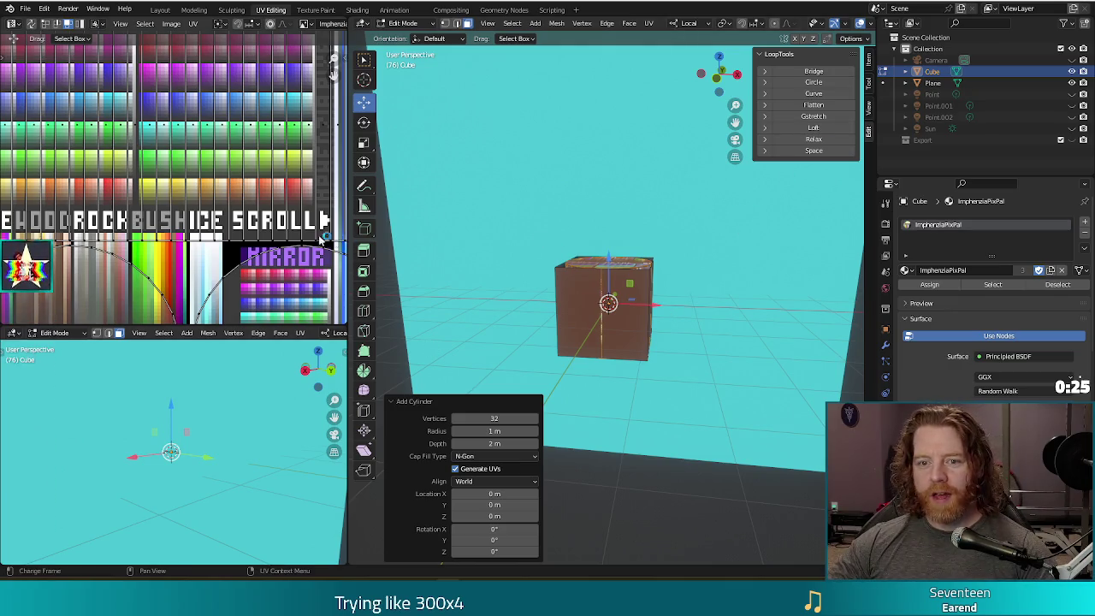
Step: Select the cylinder's top face and move its UVs onto a yellow palette swatch
{"action": "key", "text": "a"}
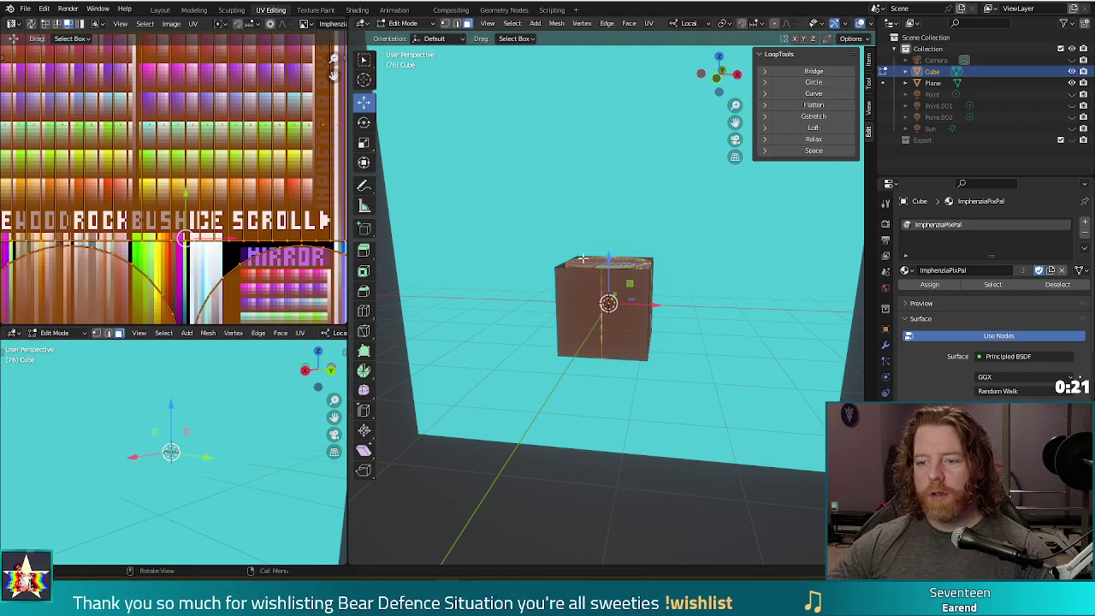
{"action": "left_click", "coordinate": [604, 264]}
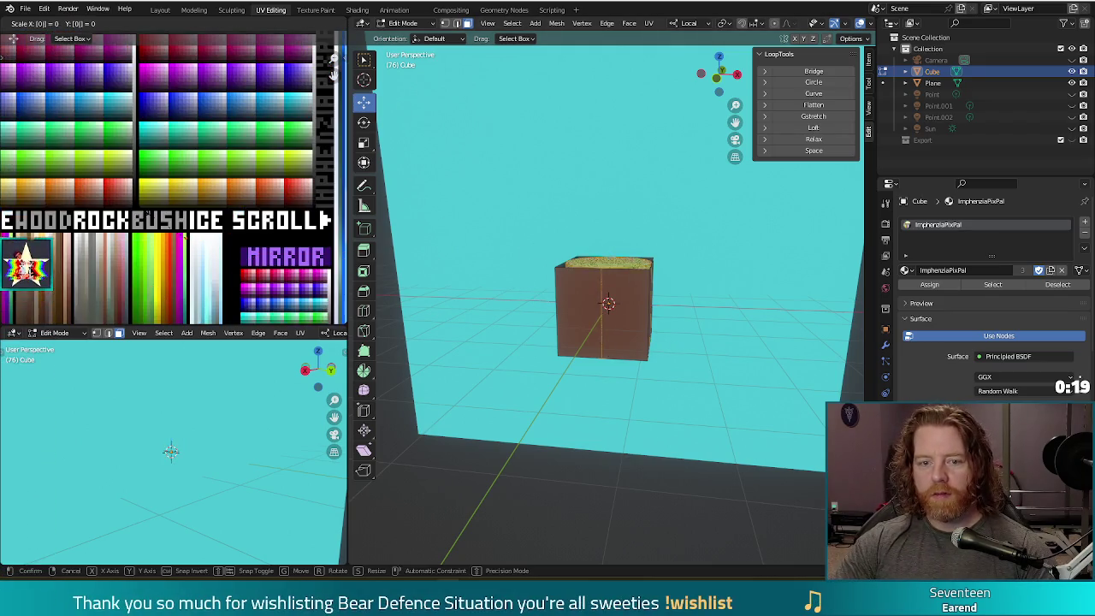
{"action": "left_click_drag", "start_coordinate": [183, 240], "coordinate": [102, 156]}
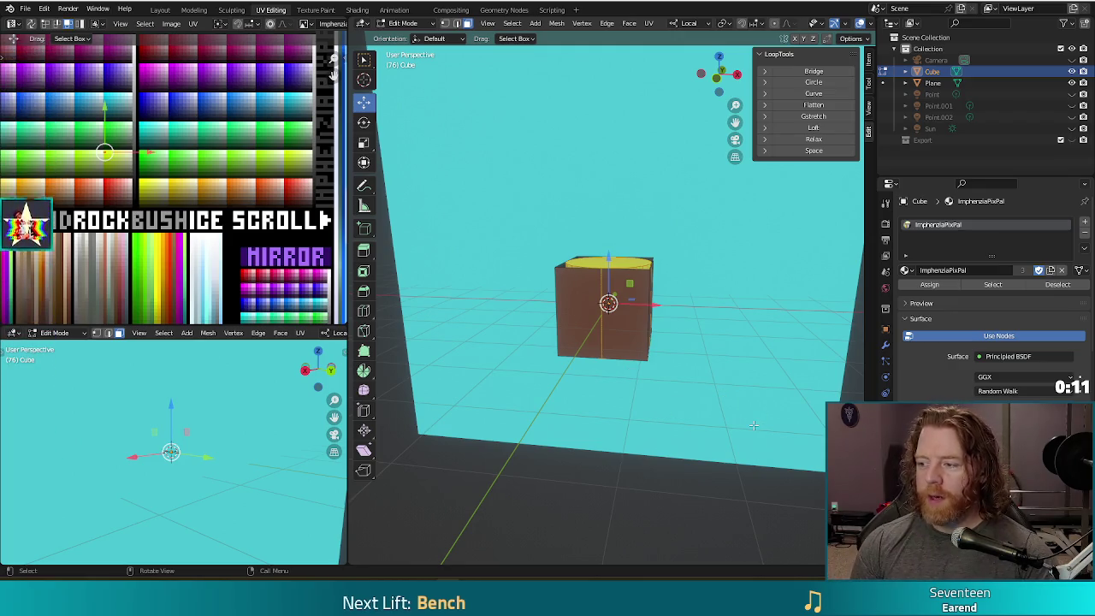
{"action": "middle_click_drag", "start_coordinate": [685, 273], "coordinate": [689, 268]}
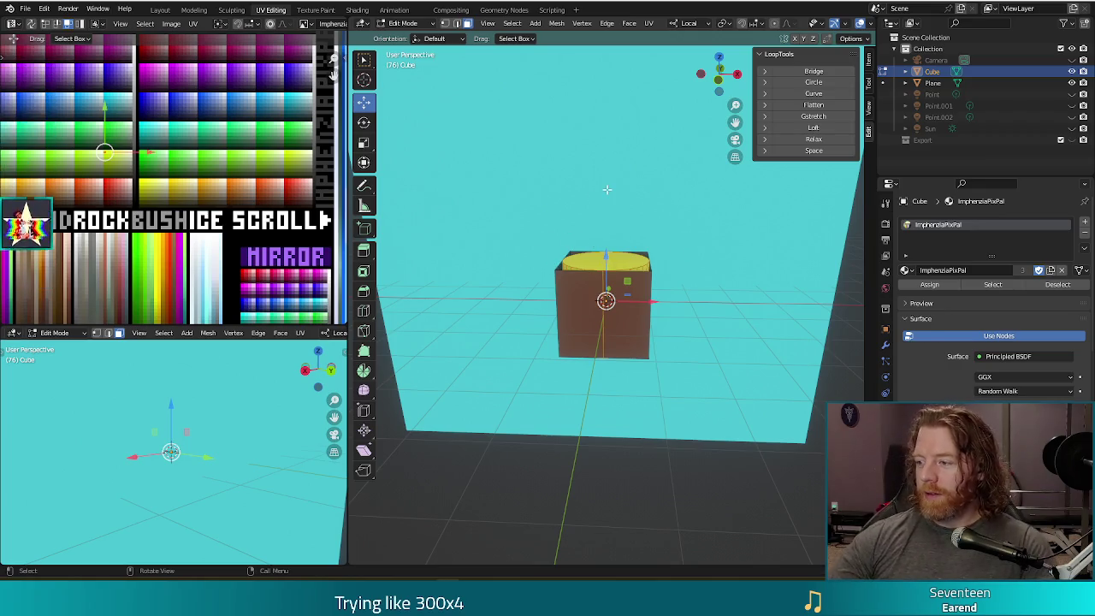
Step: Extrude the yellow top face about 2.5 m upward into a column
{"action": "key", "text": "e"}
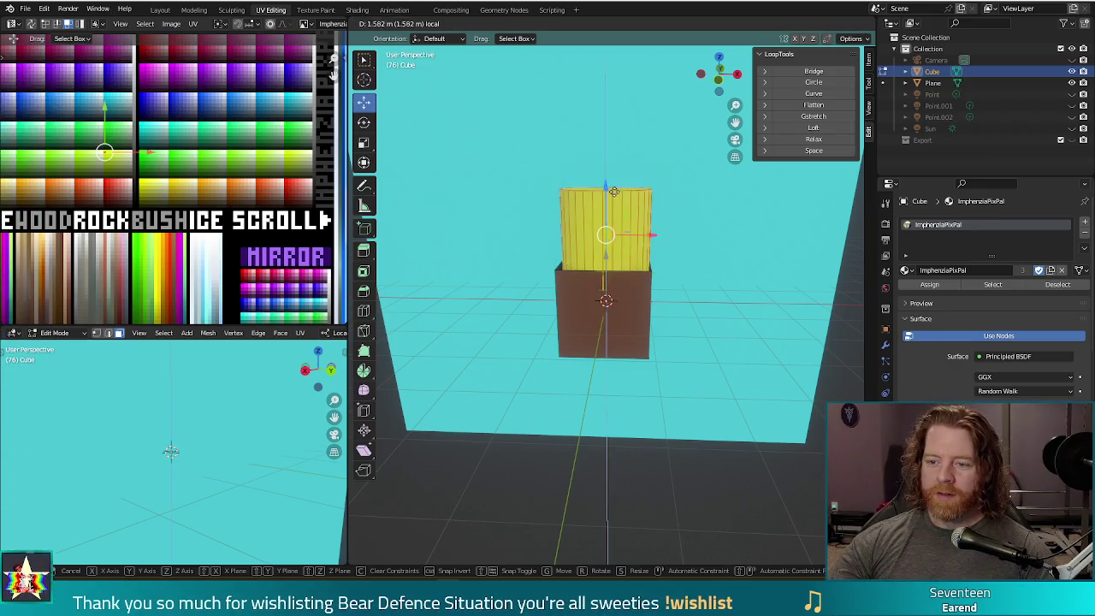
{"action": "left_click", "coordinate": [614, 150]}
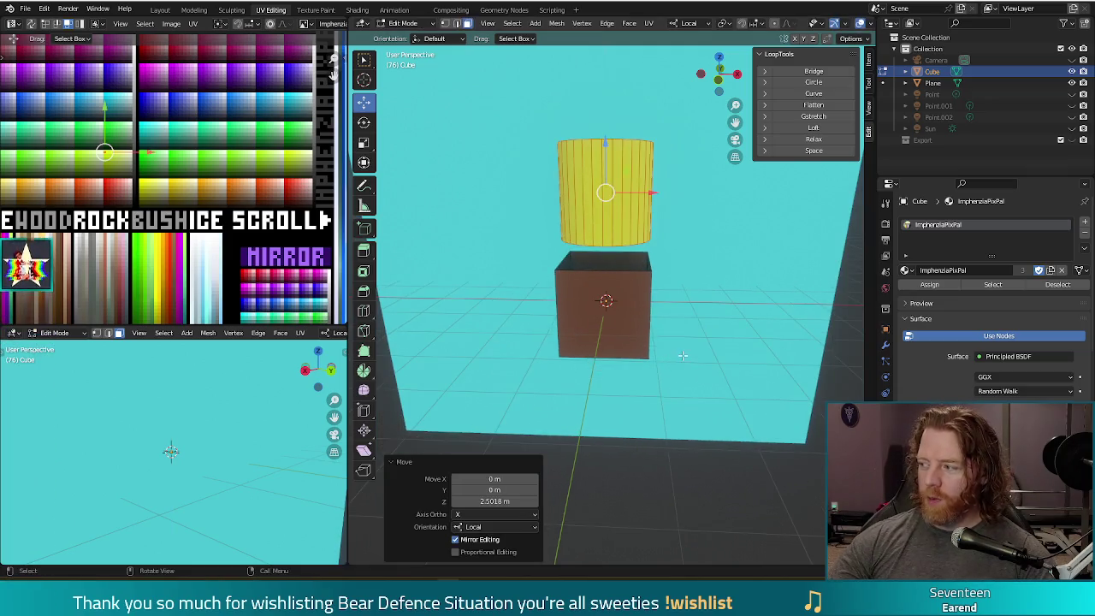
{"action": "scroll", "coordinate": [683, 355], "scroll_direction": "down", "scroll_amount": 3}
{"action": "mouse_move", "coordinate": [693, 318]}
{"action": "middle_mouse_down"}
{"action": "mouse_move", "coordinate": [667, 298]}
{"action": "mouse_move", "coordinate": [727, 302]}
{"action": "middle_mouse_up"}
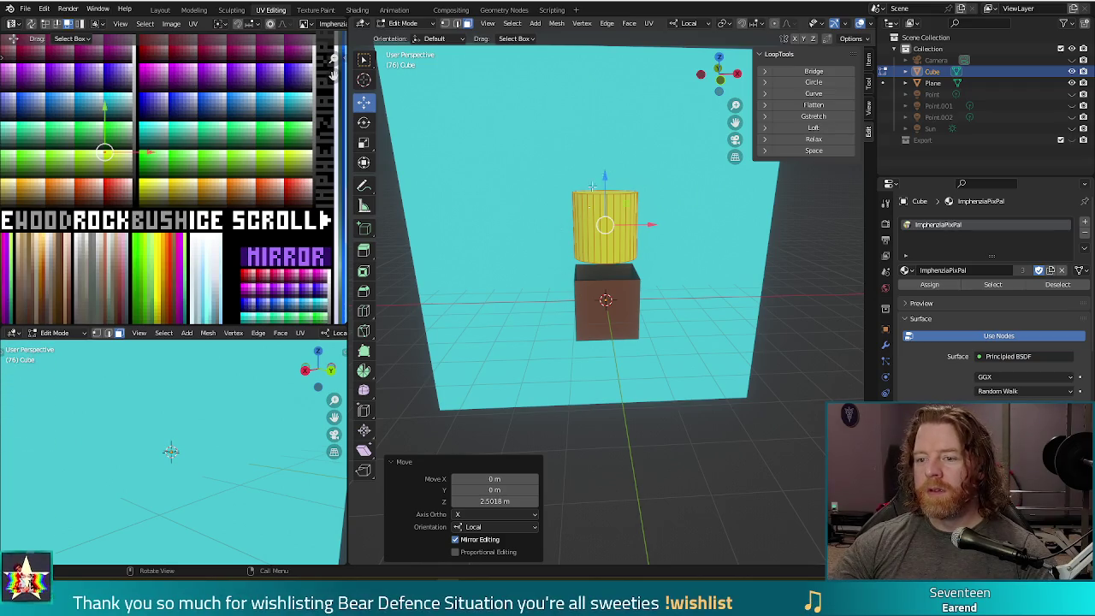
{"action": "middle_click_drag", "start_coordinate": [704, 263], "coordinate": [701, 306]}
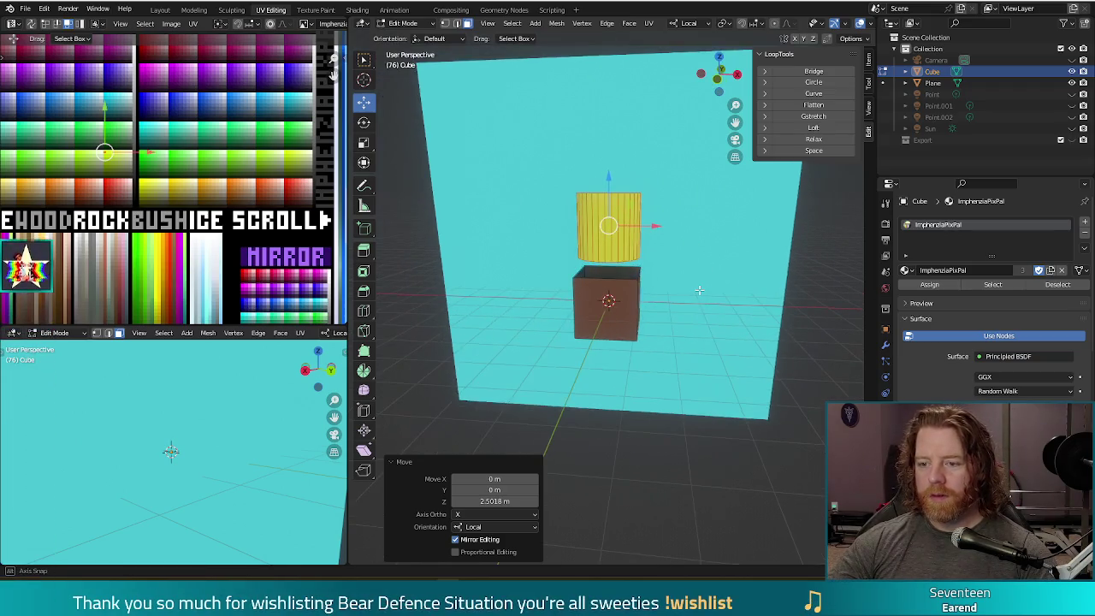
Step: Scale the column to 0.283 on X and Y, keeping its height
{"action": "key", "text": "s"}
{"action": "key", "text": "shift+z"}
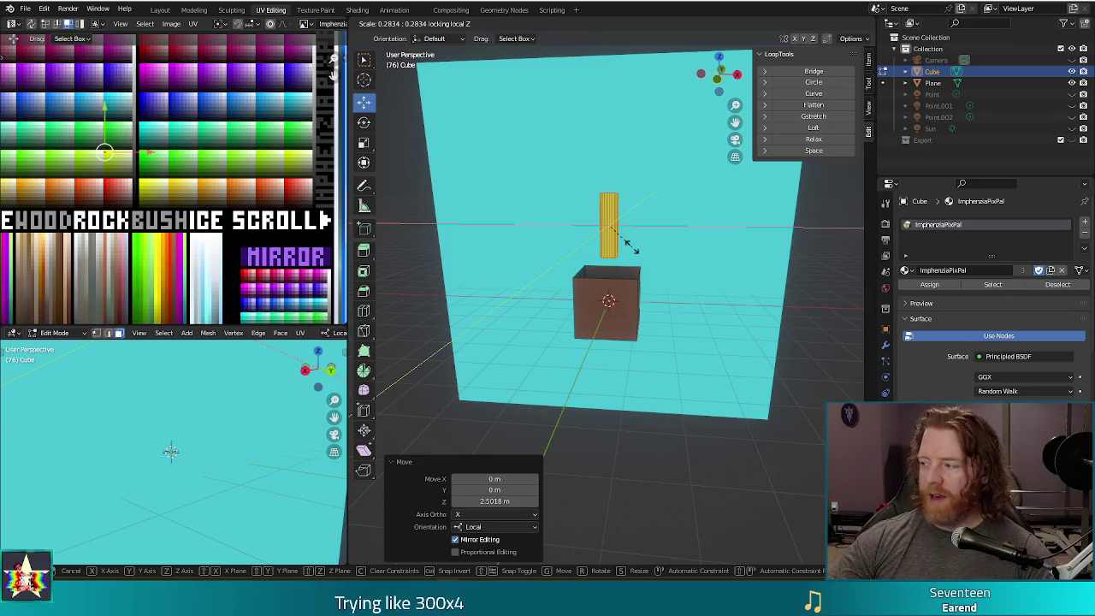
{"action": "left_click", "coordinate": [631, 246]}
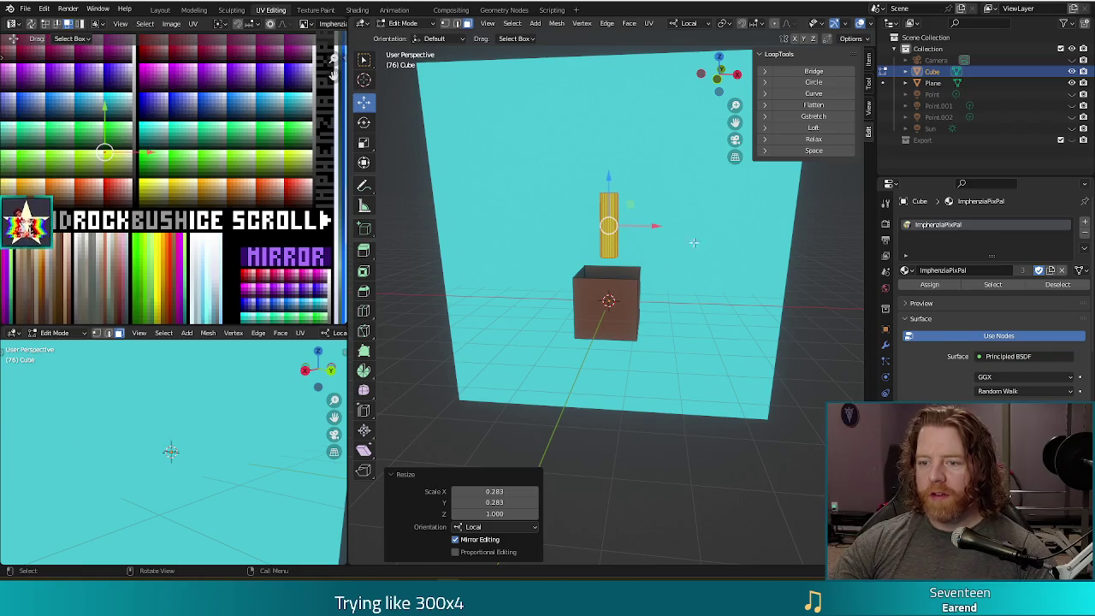
{"action": "middle_click_drag", "start_coordinate": [688, 257], "coordinate": [575, 269]}
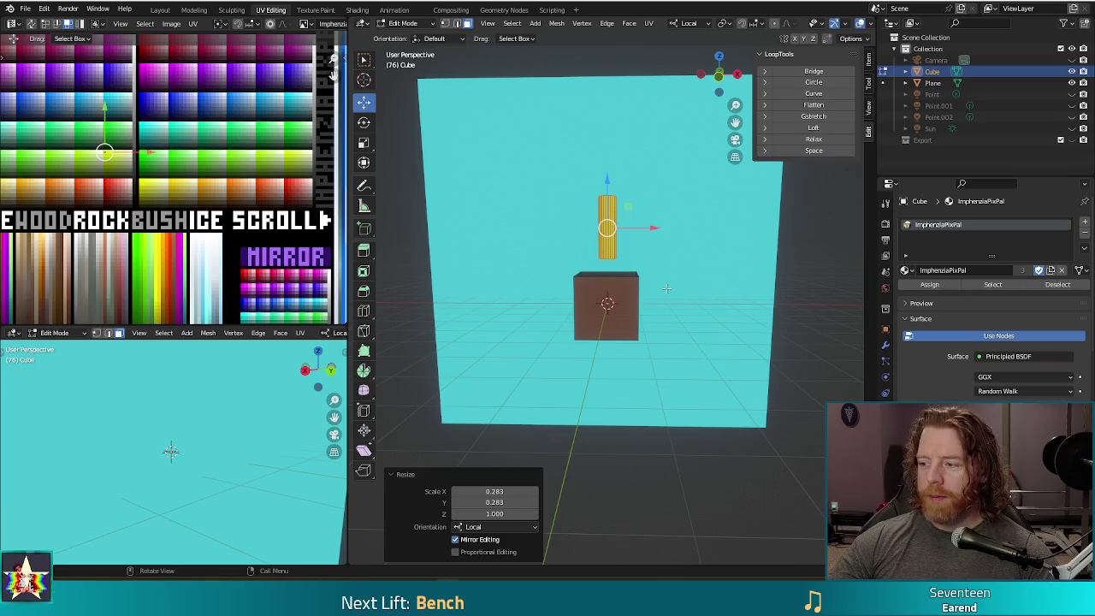
{"action": "middle_click_drag", "start_coordinate": [622, 281], "coordinate": [678, 280]}
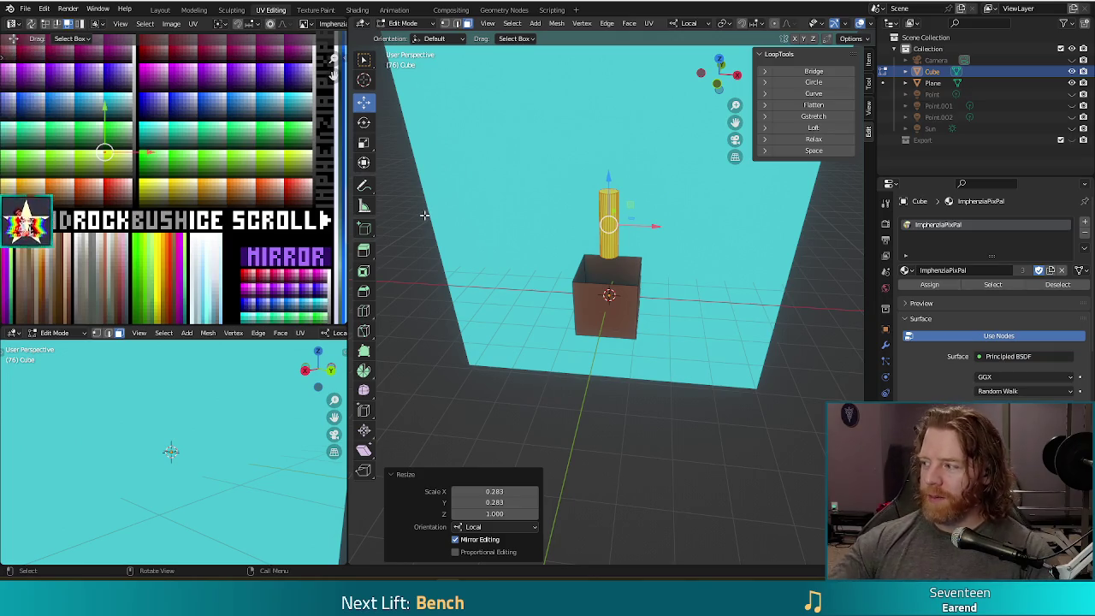
Step: Add an edge loop around the yellow rod and slide it near the top
{"action": "mouse_move", "coordinate": [663, 256]}
{"action": "middle_mouse_down"}
{"action": "mouse_move", "coordinate": [663, 219]}
{"action": "mouse_move", "coordinate": [676, 240]}
{"action": "mouse_move", "coordinate": [626, 184]}
{"action": "middle_mouse_up"}
{"action": "scroll", "coordinate": [675, 240], "scroll_direction": "up", "scroll_amount": 2}
{"action": "scroll", "coordinate": [689, 262], "scroll_direction": "up", "scroll_amount": 2}
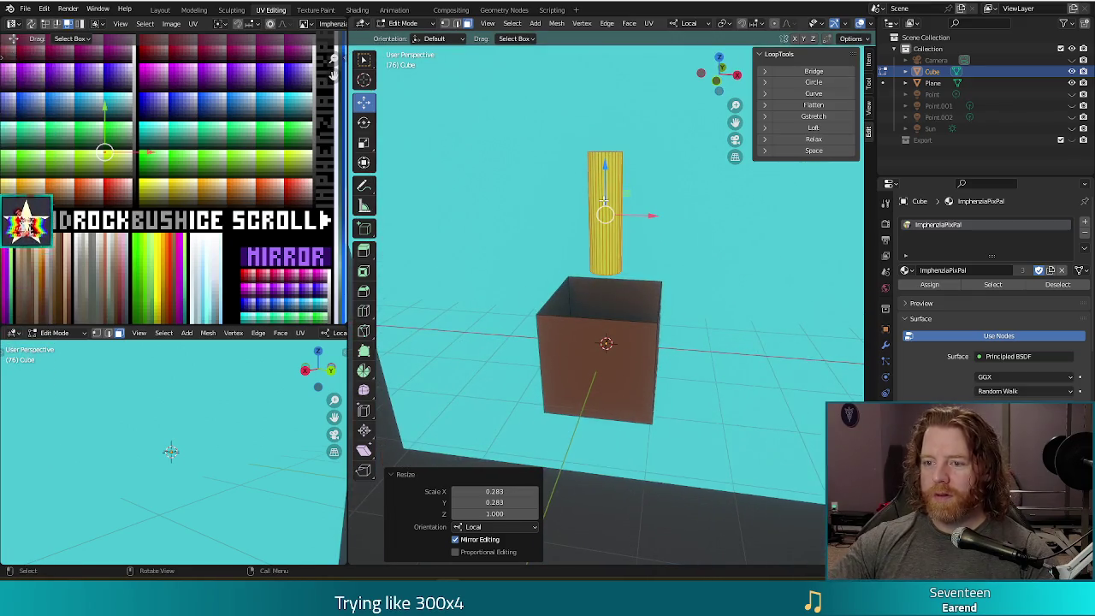
{"action": "key", "text": "g"}
{"action": "key", "text": "g"}
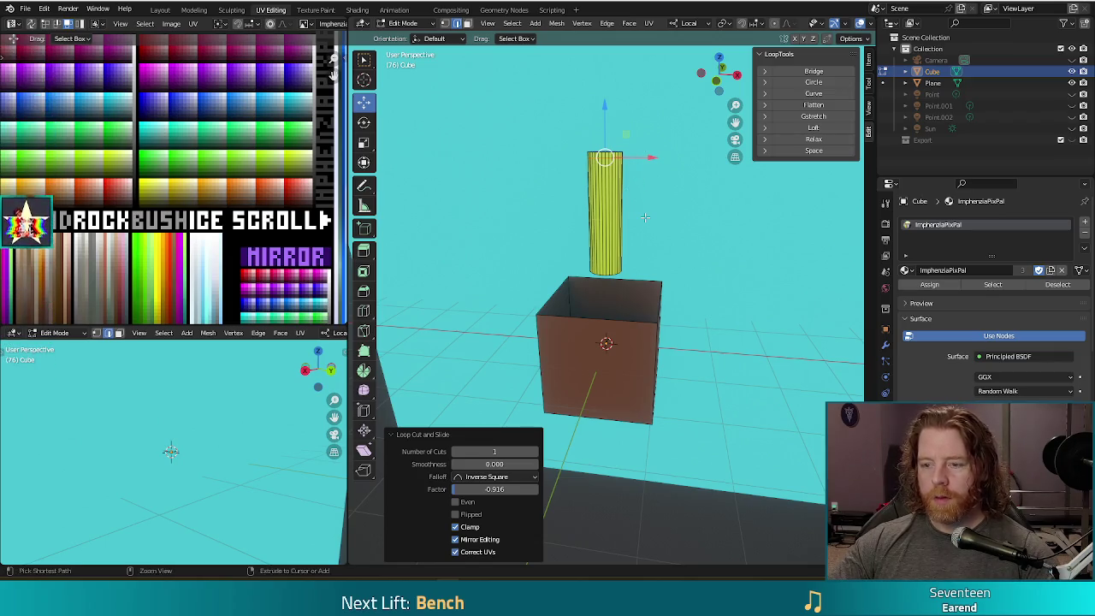
{"action": "key", "text": "g"}
{"action": "key", "text": "g"}
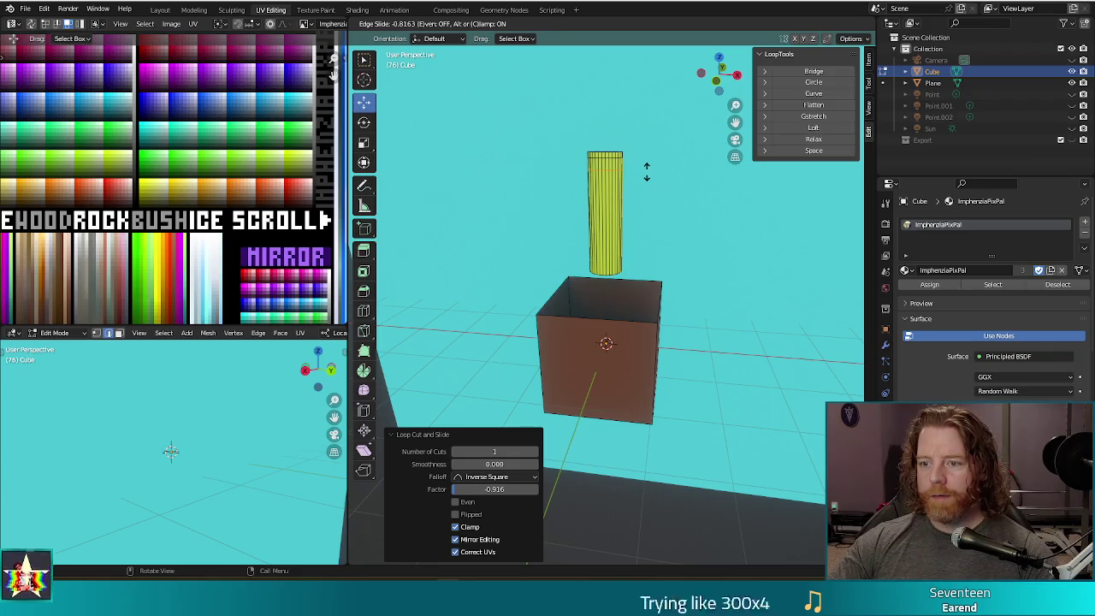
{"action": "left_click", "coordinate": [647, 171]}
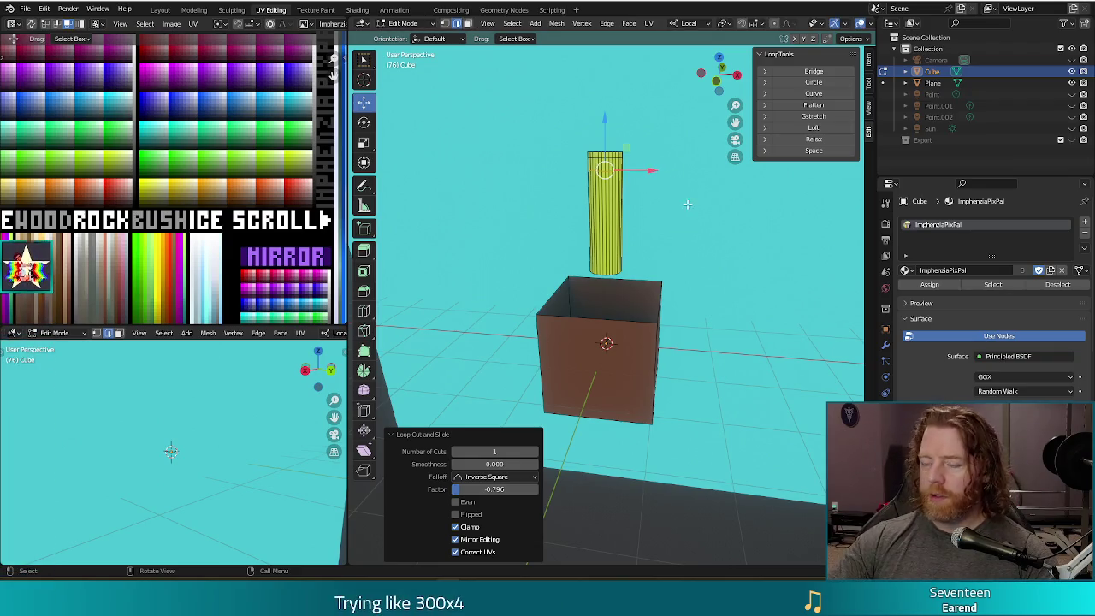
Step: Scale rod sections to 0.583 and 0.750 for a tapered shape under a flared cap
{"action": "key", "text": "s"}
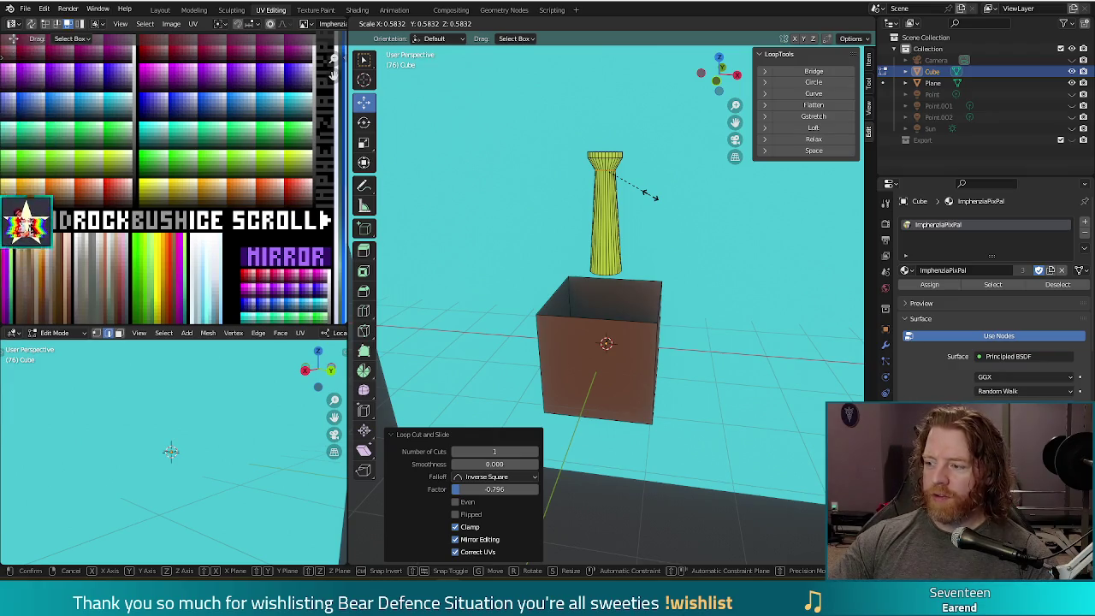
{"action": "left_click", "coordinate": [653, 197]}
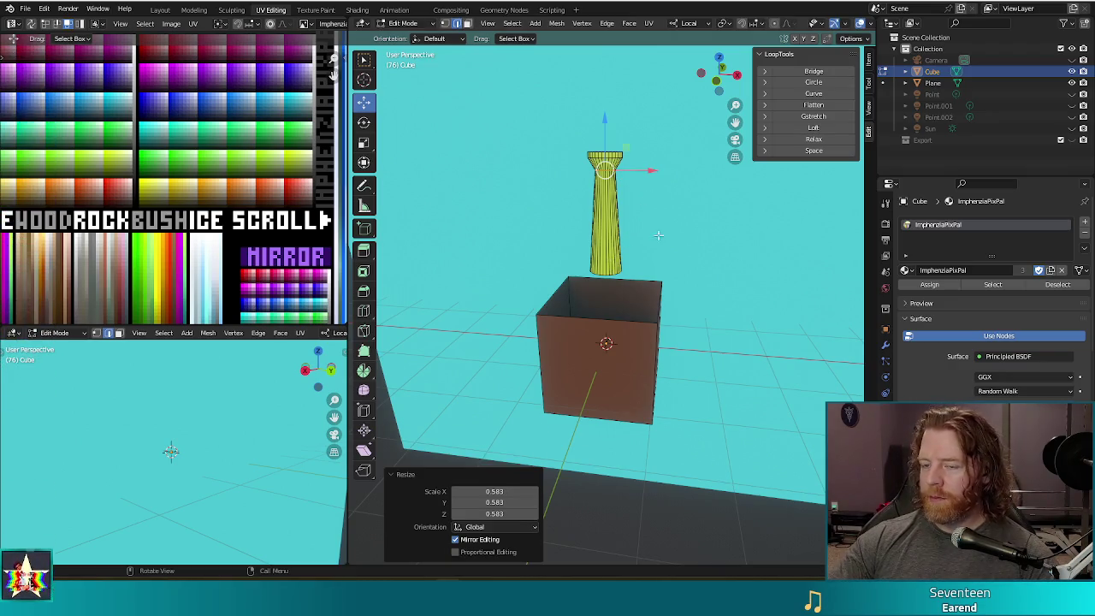
{"action": "middle_click_drag", "start_coordinate": [678, 230], "coordinate": [613, 157]}
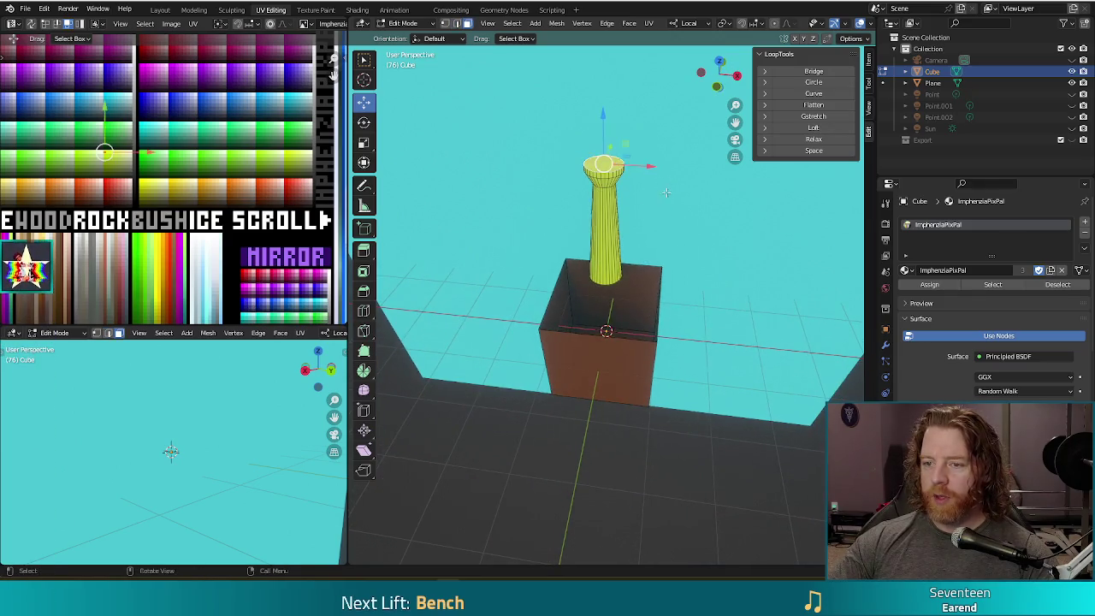
{"action": "middle_click_drag", "start_coordinate": [666, 193], "coordinate": [671, 173]}
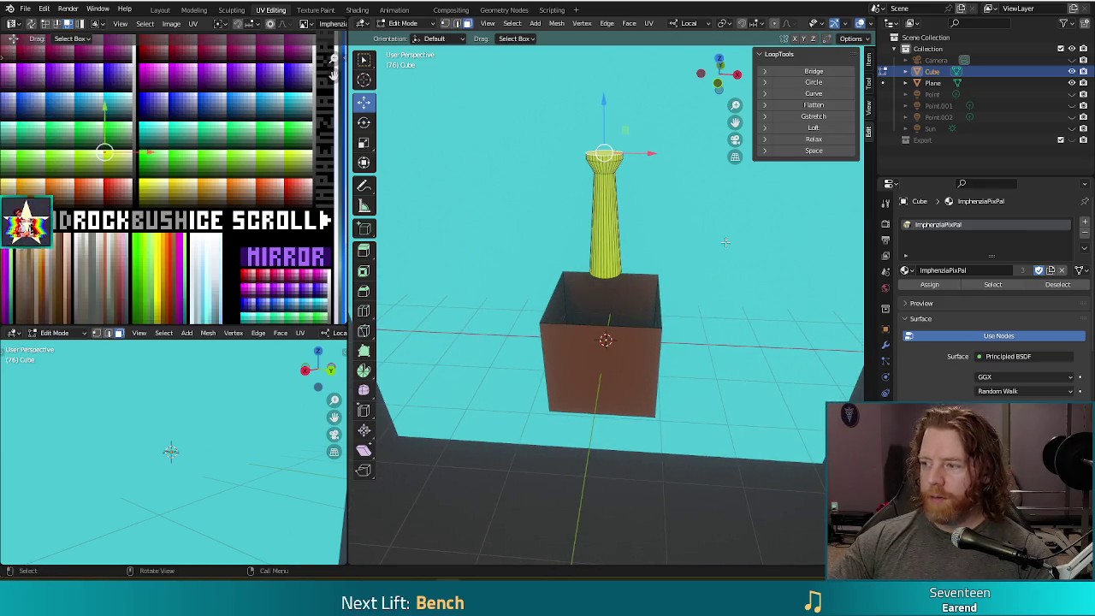
{"action": "key", "text": "s"}
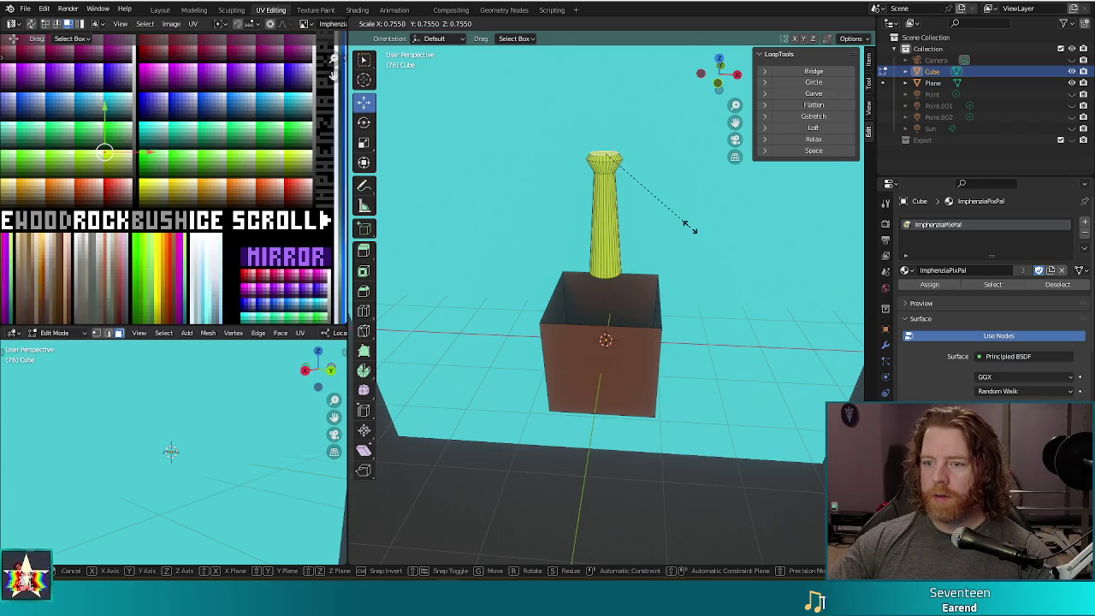
{"action": "left_click", "coordinate": [689, 224]}
{"action": "mouse_move", "coordinate": [688, 225]}
{"action": "middle_mouse_down"}
{"action": "mouse_move", "coordinate": [588, 229]}
{"action": "mouse_move", "coordinate": [667, 253]}
{"action": "middle_mouse_up"}
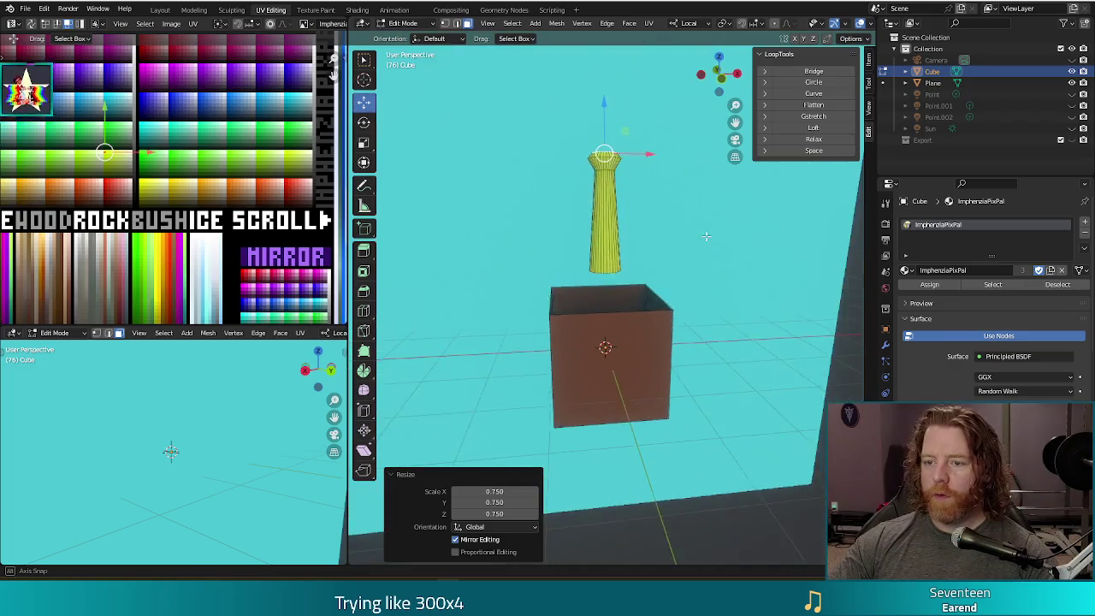
Step: Try tilting and shifting the rod in front view, then undo the tilt
{"action": "left_click", "coordinate": [640, 198]}
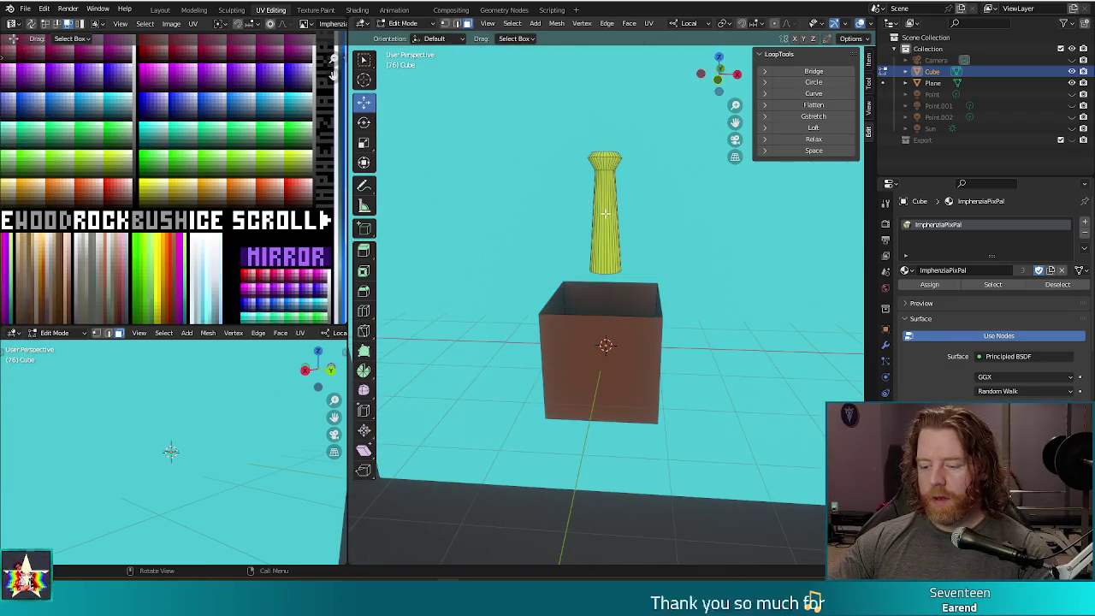
{"action": "key", "text": "l"}
{"action": "key", "text": "KP_1"}
{"action": "key", "text": "r"}
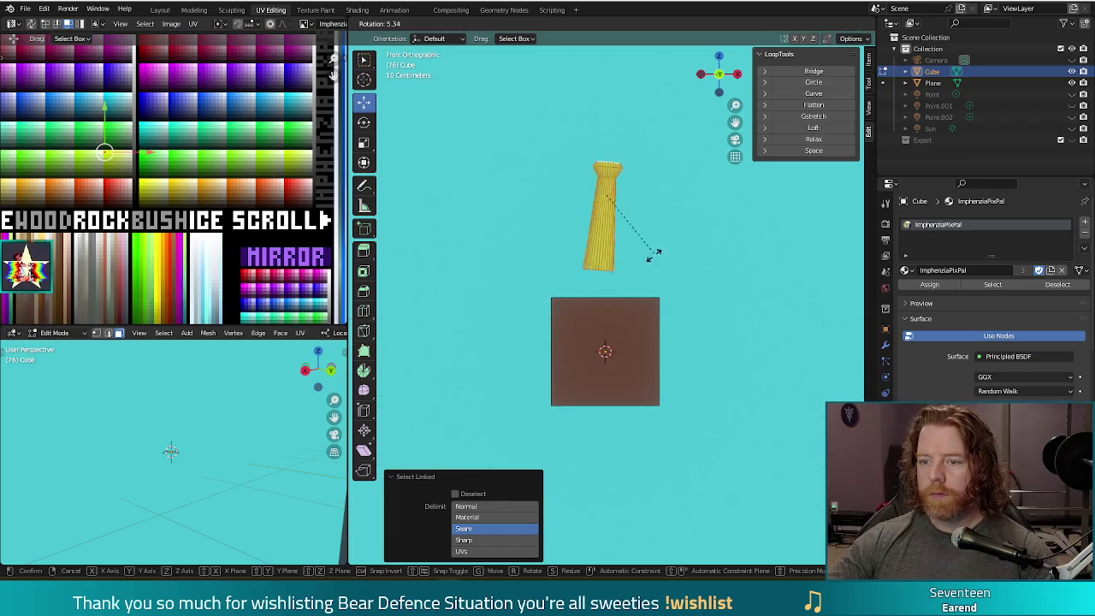
{"action": "left_click", "coordinate": [640, 272]}
{"action": "mouse_move", "coordinate": [611, 208]}
{"action": "left_mouse_down"}
{"action": "mouse_move", "coordinate": [641, 249]}
{"action": "mouse_move", "coordinate": [639, 270]}
{"action": "mouse_move", "coordinate": [636, 196]}
{"action": "left_mouse_up"}
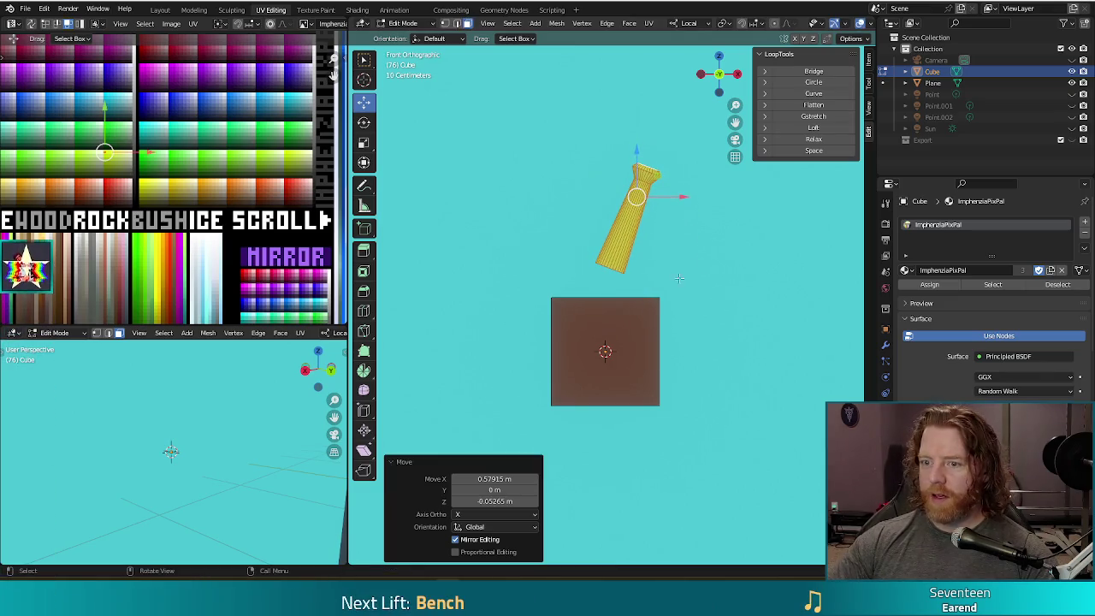
{"action": "key", "text": "ctrl+z"}
{"action": "key", "text": "ctrl+z"}
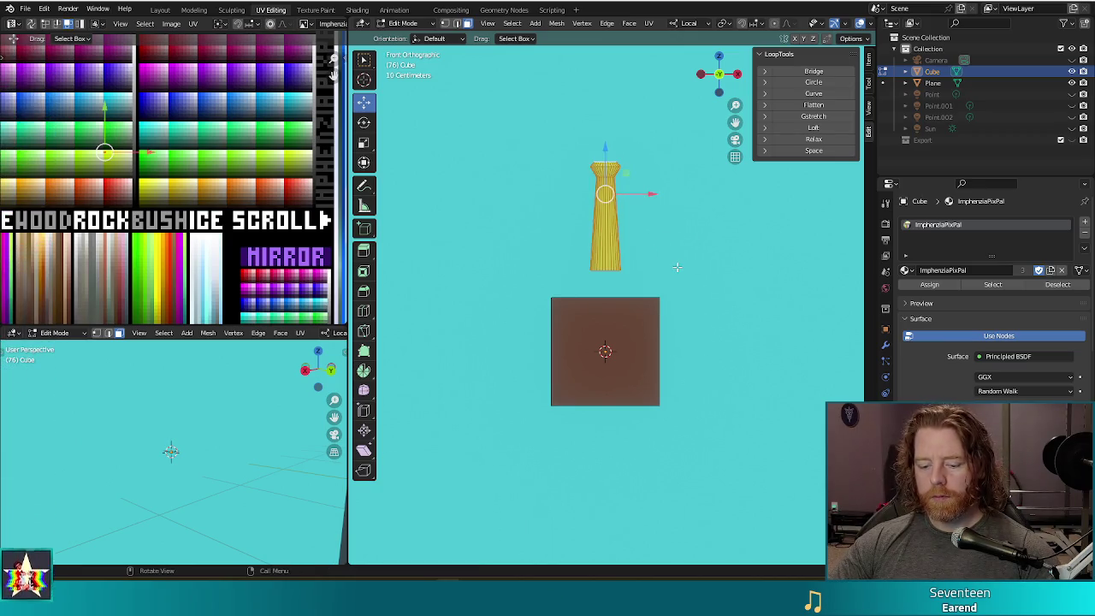
Step: Narrow the rod to 0.723 while keeping its height unchanged
{"action": "key", "text": "s"}
{"action": "key", "text": "shift+z"}
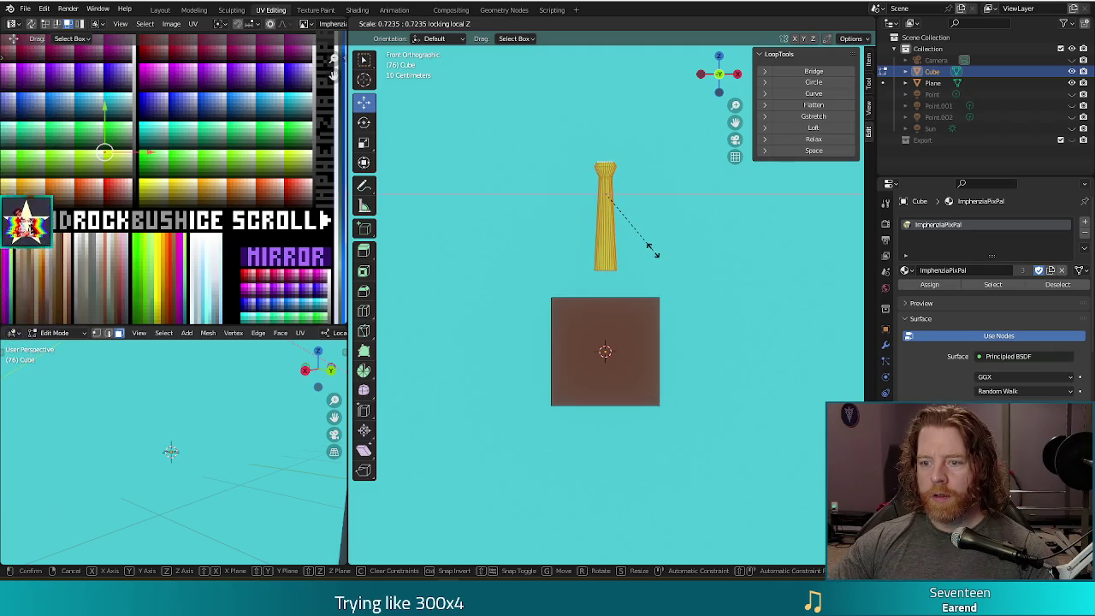
{"action": "left_click", "coordinate": [652, 249]}
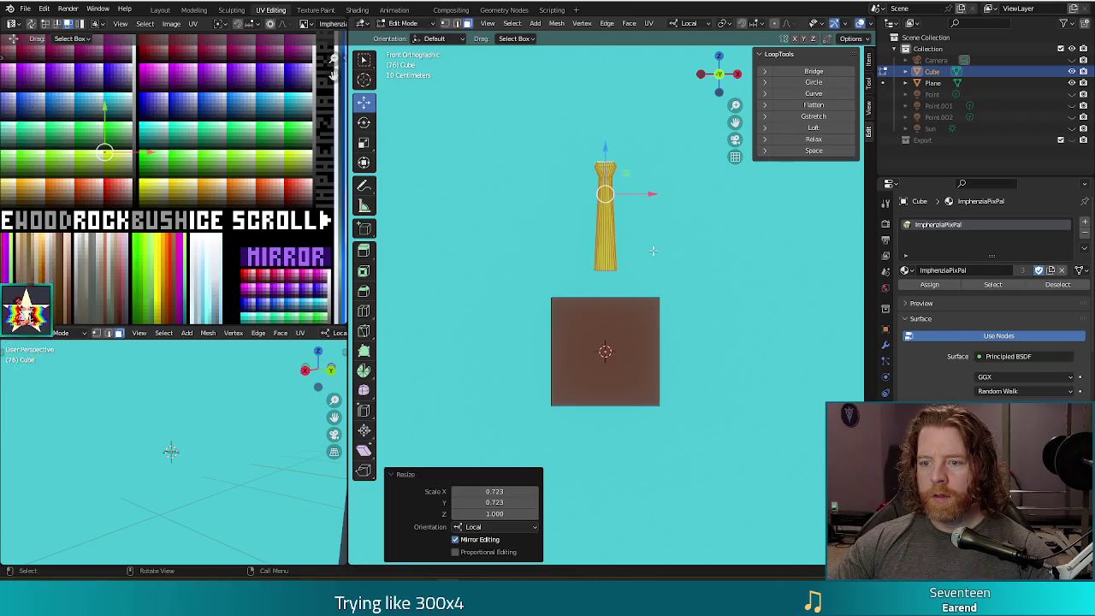
Step: Add a loop cut to the stick, shrink it to 0.787, and raise it 0.29484 m along Z
{"action": "key", "text": "ctrl+r"}
{"action": "left_click", "coordinate": [609, 220]}
{"action": "left_click", "coordinate": [611, 221]}
{"action": "key", "text": "s"}
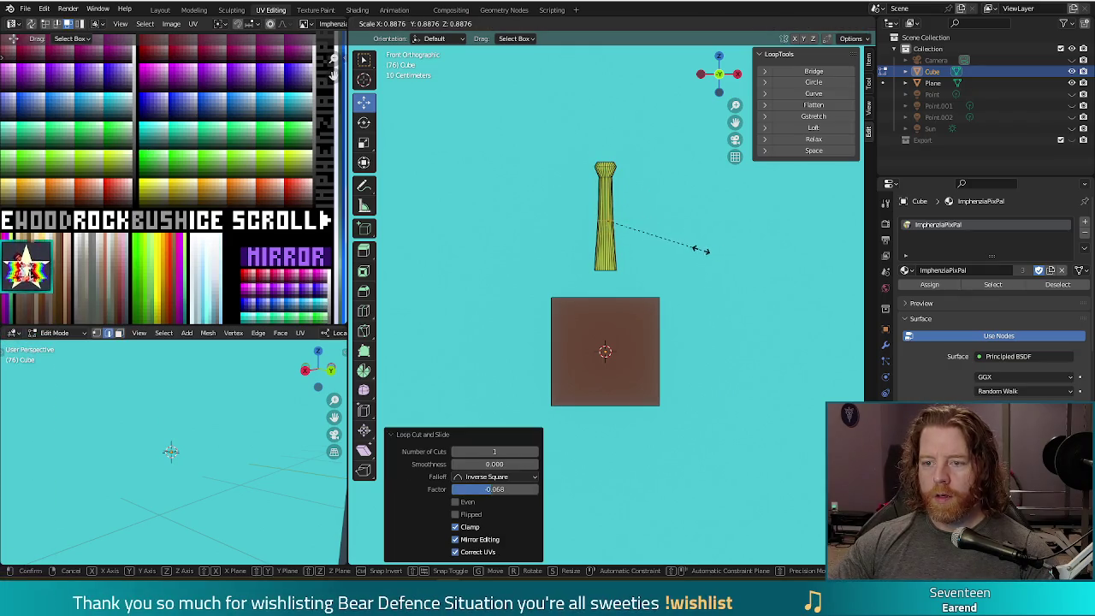
{"action": "left_click", "coordinate": [693, 241]}
{"action": "key", "text": "g"}
{"action": "key", "text": "z"}
{"action": "key", "text": "z"}
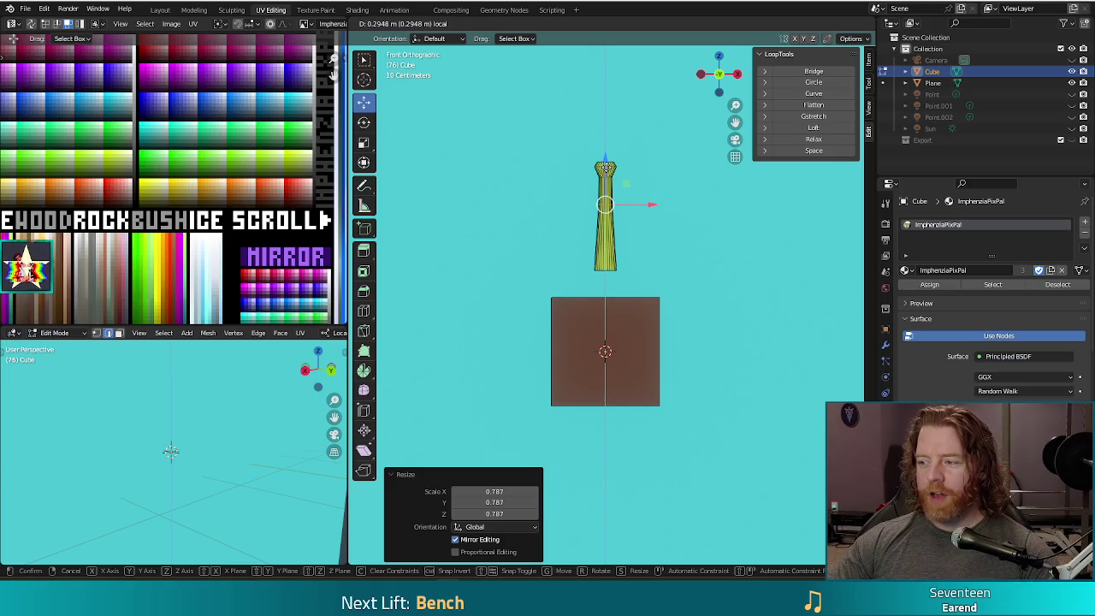
{"action": "key", "text": "Return"}
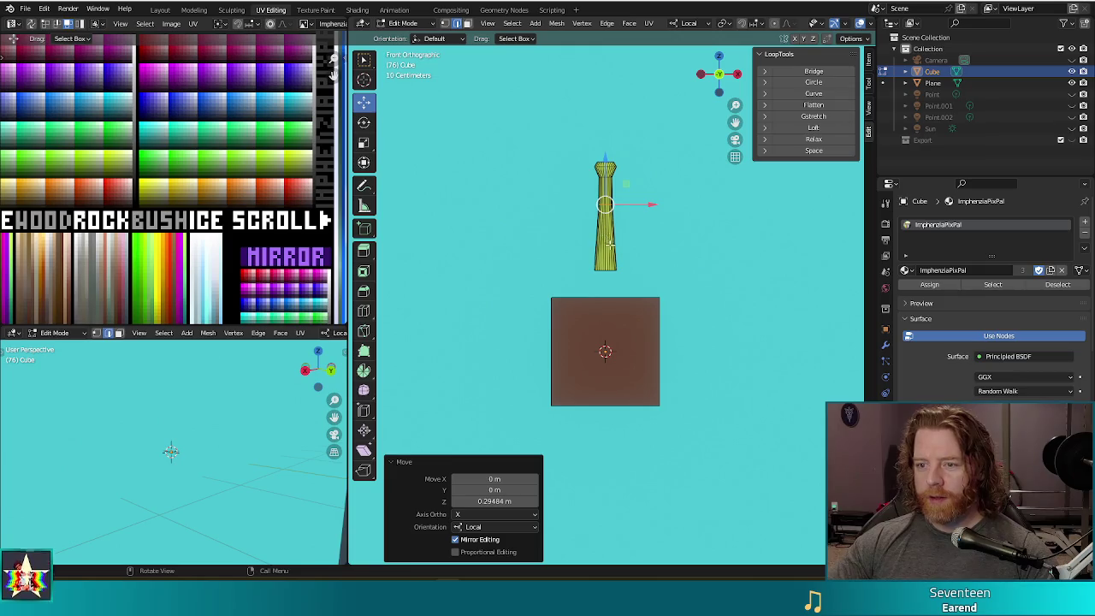
Step: Tilt the whole stick 30.7° and lower it into the top of the box
{"action": "key", "text": "l"}
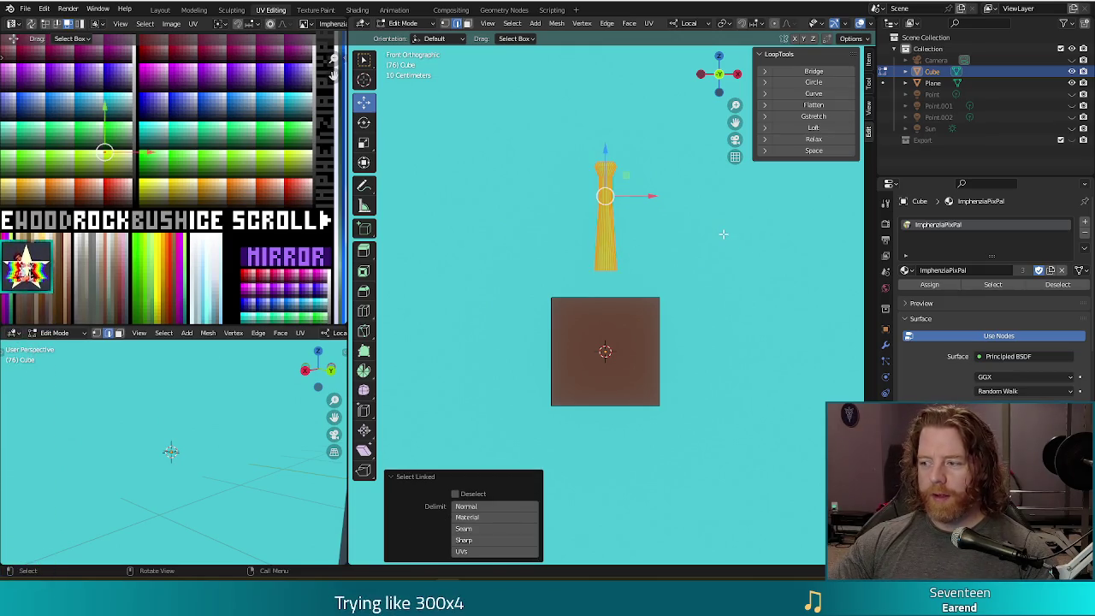
{"action": "key", "text": "r"}
{"action": "left_click", "coordinate": [710, 314]}
{"action": "left_click_drag", "start_coordinate": [598, 210], "coordinate": [651, 281]}
{"action": "mouse_move", "coordinate": [650, 280]}
{"action": "middle_mouse_down"}
{"action": "mouse_move", "coordinate": [718, 308]}
{"action": "mouse_move", "coordinate": [709, 323]}
{"action": "middle_mouse_up"}
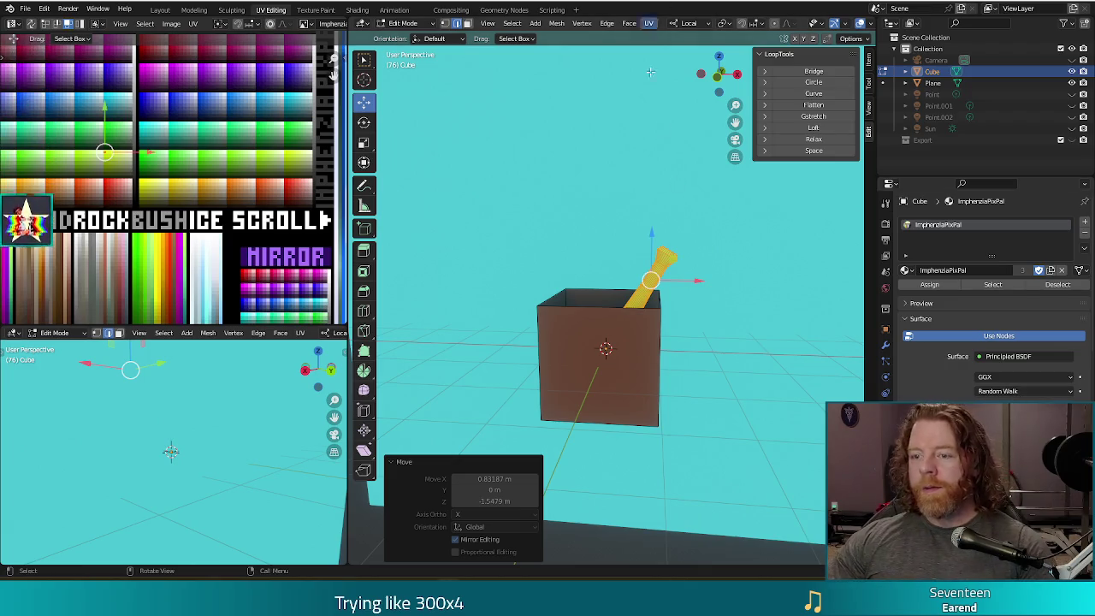
Step: Select the whole stick and move its UVs onto a new palette swatch
{"action": "left_click", "coordinate": [727, 388]}
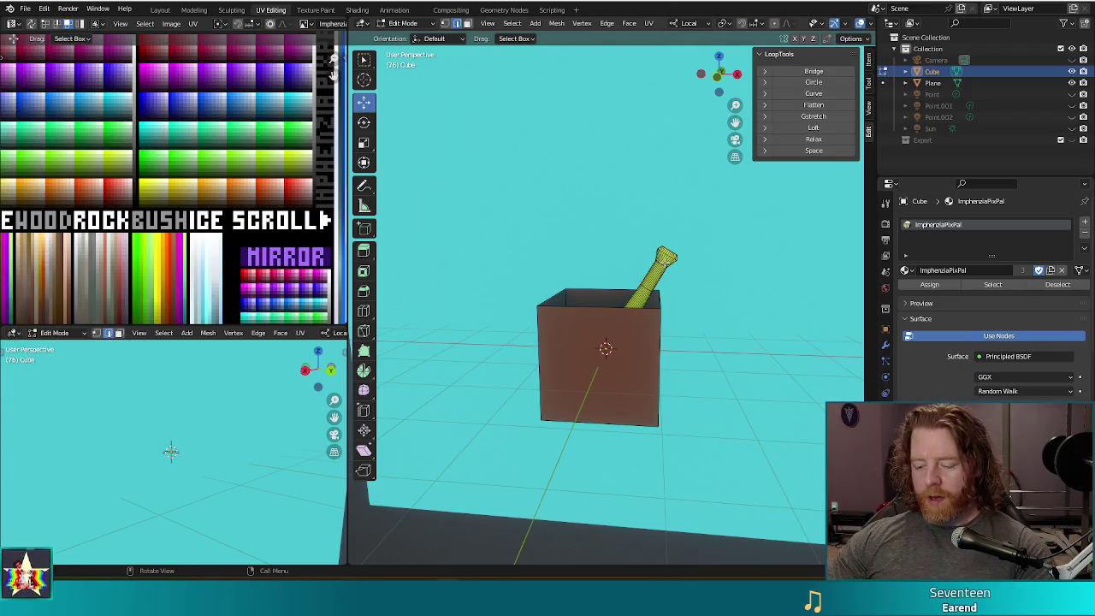
{"action": "key", "text": "l"}
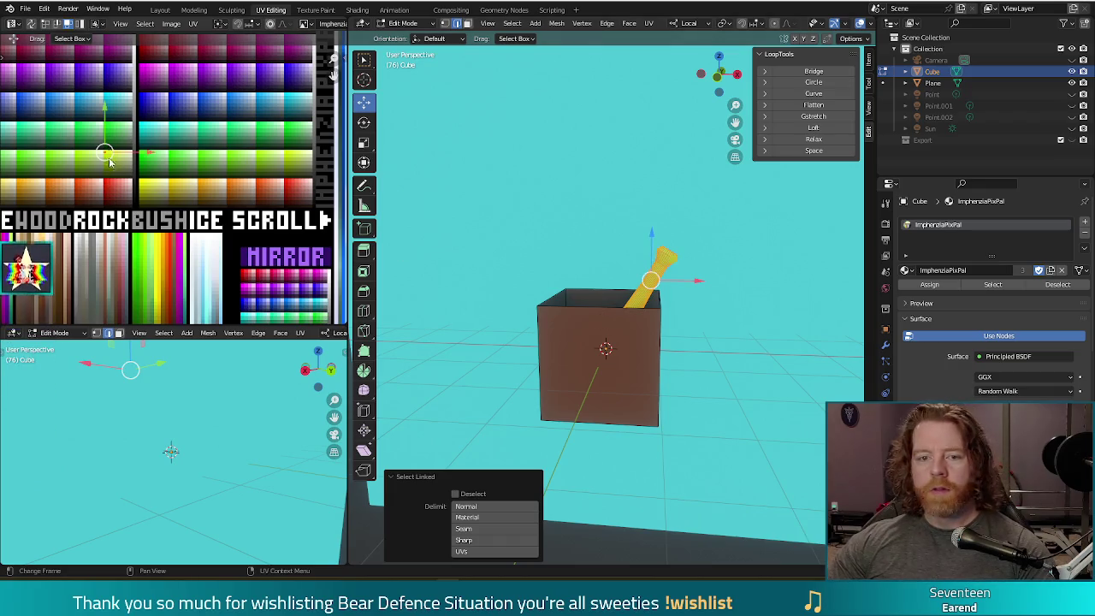
{"action": "middle_click_drag", "start_coordinate": [127, 195], "coordinate": [181, 198]}
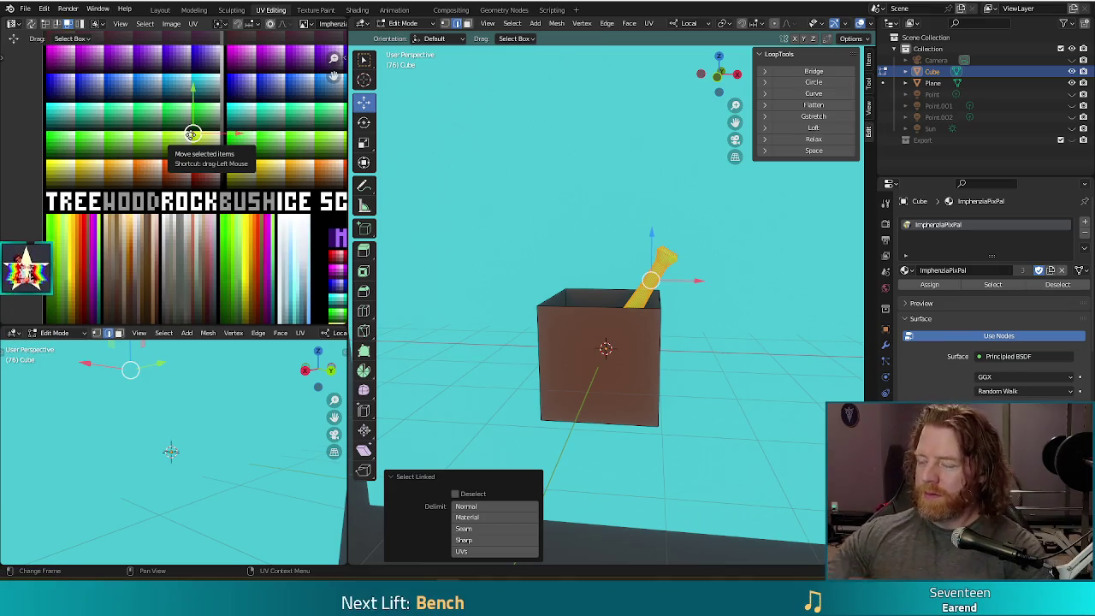
{"action": "mouse_move", "coordinate": [193, 135]}
{"action": "left_mouse_down"}
{"action": "mouse_move", "coordinate": [226, 124]}
{"action": "mouse_move", "coordinate": [253, 272]}
{"action": "left_mouse_up"}
{"action": "mouse_move", "coordinate": [253, 272]}
{"action": "middle_mouse_down"}
{"action": "mouse_move", "coordinate": [196, 169]}
{"action": "mouse_move", "coordinate": [141, 116]}
{"action": "middle_mouse_up"}
{"action": "left_click_drag", "start_coordinate": [140, 83], "coordinate": [170, 180]}
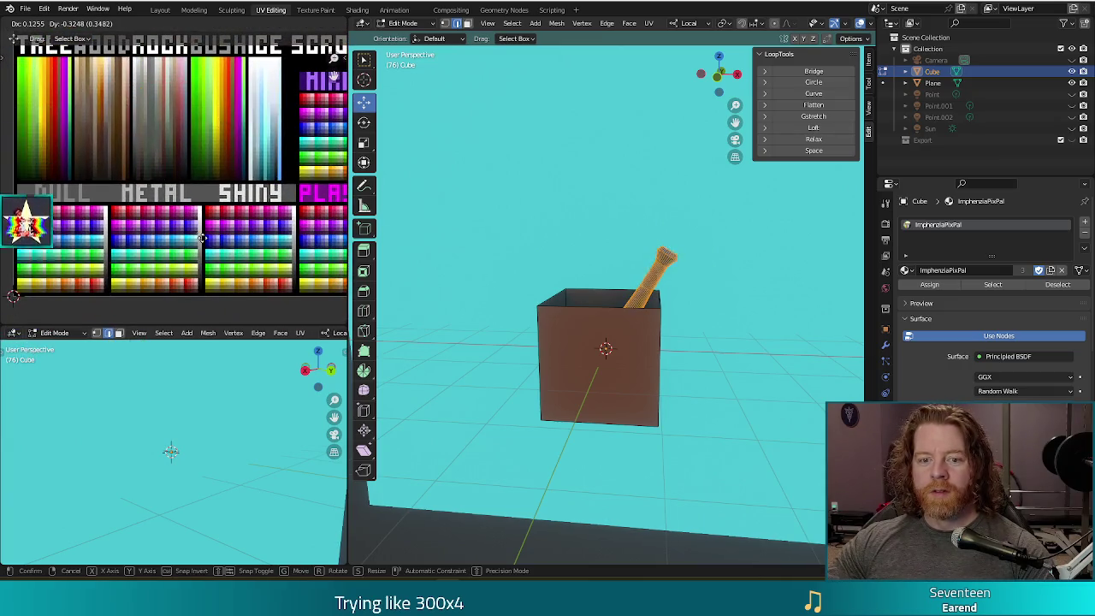
{"action": "left_click_drag", "start_coordinate": [202, 238], "coordinate": [204, 253]}
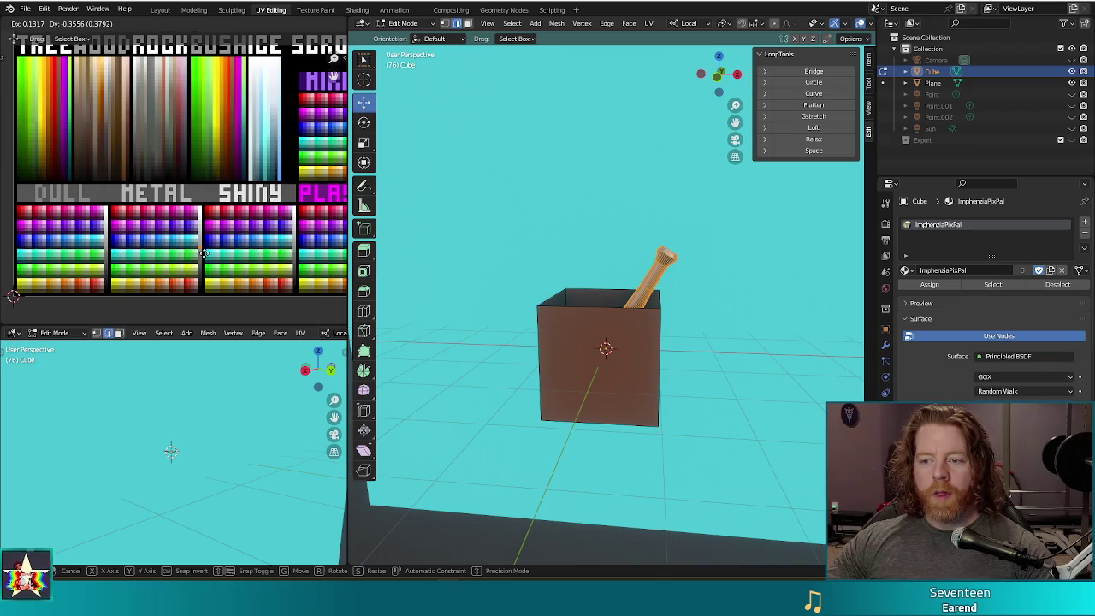
{"action": "left_click", "coordinate": [204, 254]}
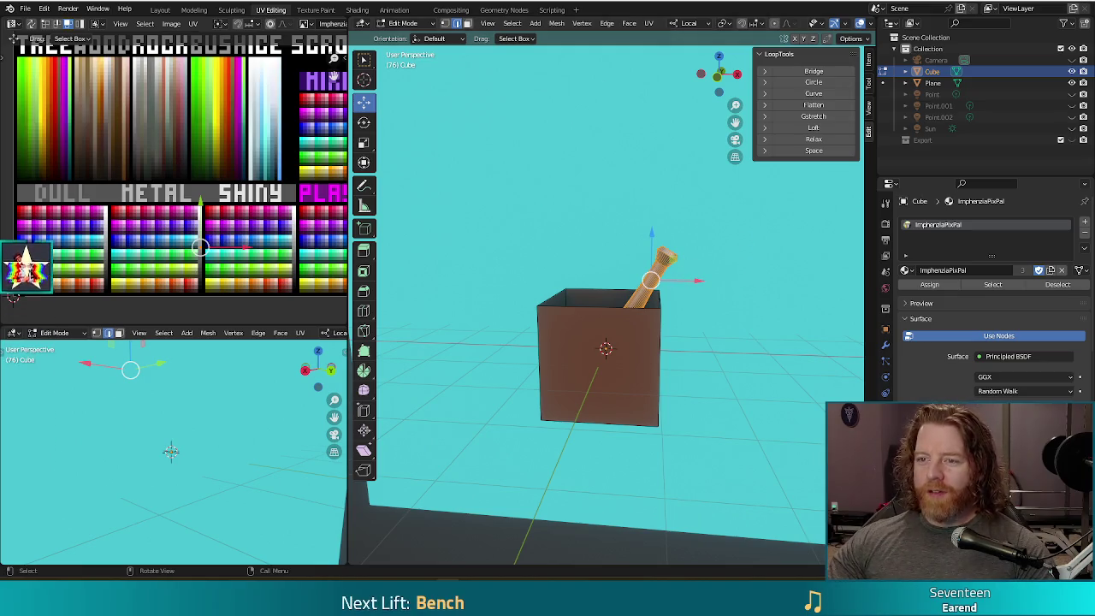
Step: Select the stick's tip and move its UVs onto another swatch, then check the bat in Object Mode
{"action": "key", "text": "alt+a"}
{"action": "left_click", "coordinate": [651, 276]}
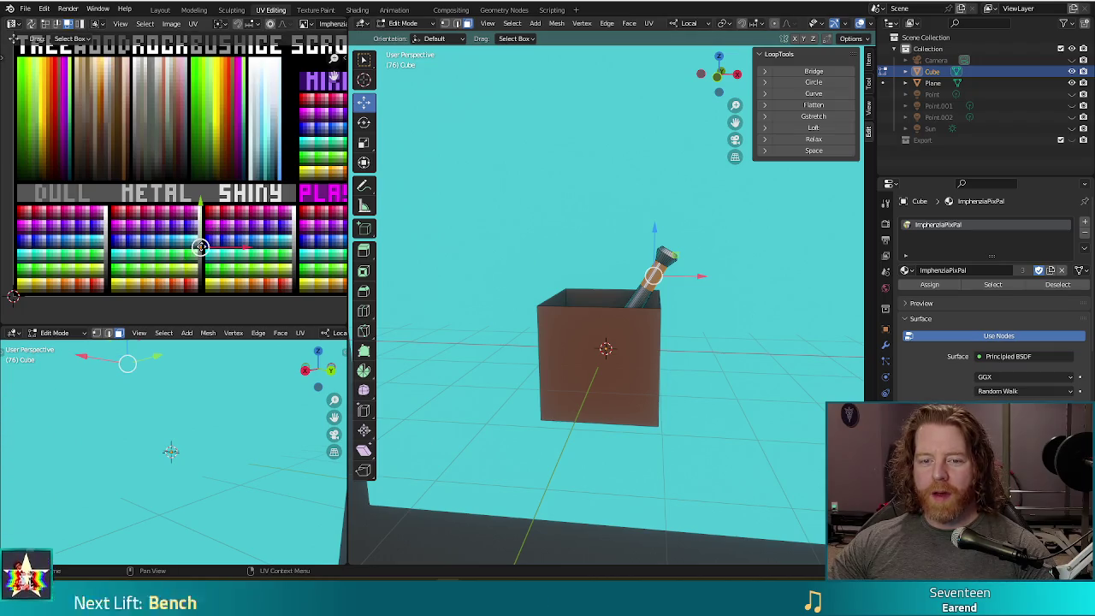
{"action": "left_click_drag", "start_coordinate": [199, 247], "coordinate": [184, 77]}
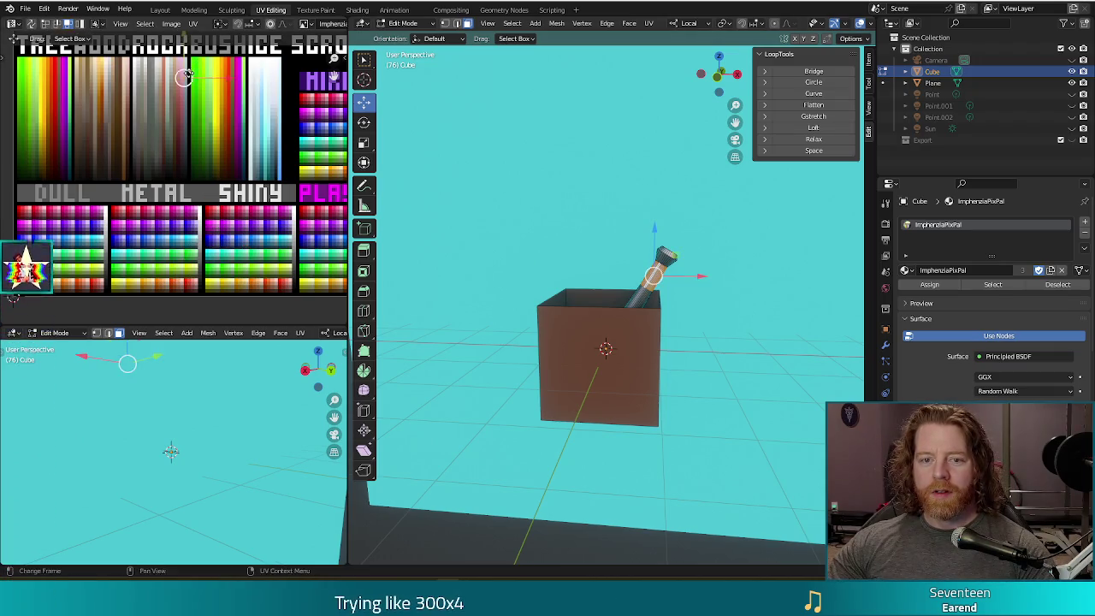
{"action": "middle_click_drag", "start_coordinate": [184, 77], "coordinate": [199, 221]}
{"action": "left_click_drag", "start_coordinate": [209, 231], "coordinate": [192, 176]}
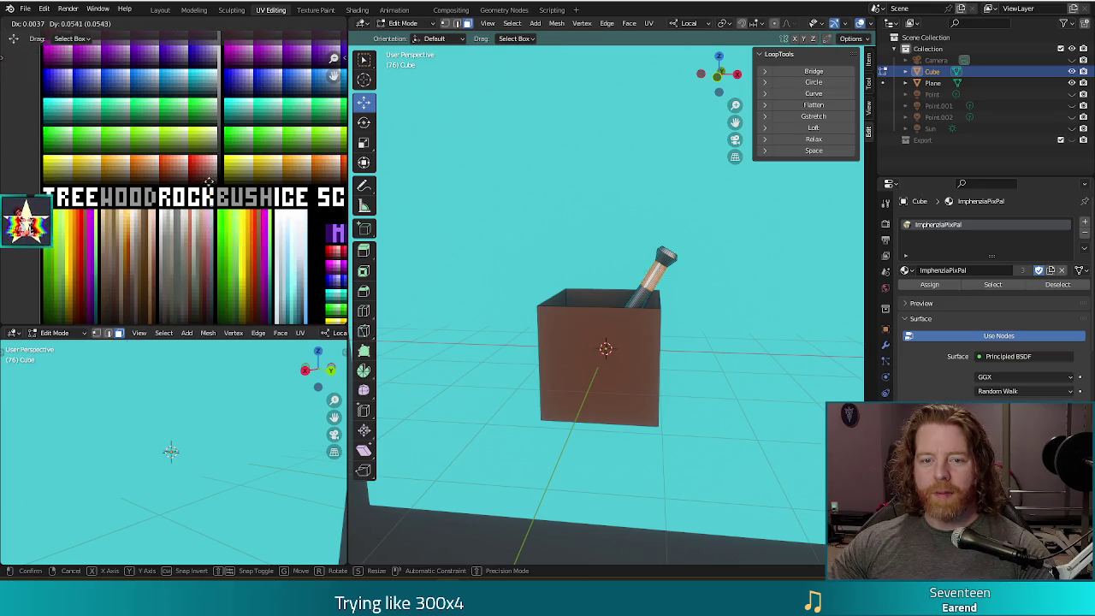
{"action": "left_click", "coordinate": [191, 176]}
{"action": "key", "text": "Tab"}
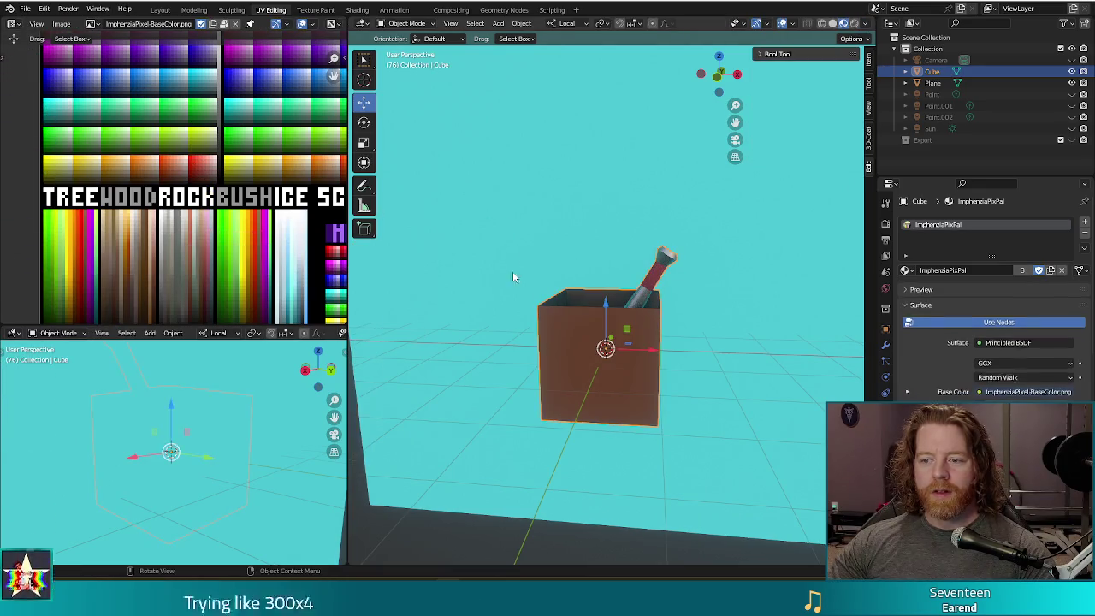
{"action": "middle_click_drag", "start_coordinate": [700, 336], "coordinate": [709, 331]}
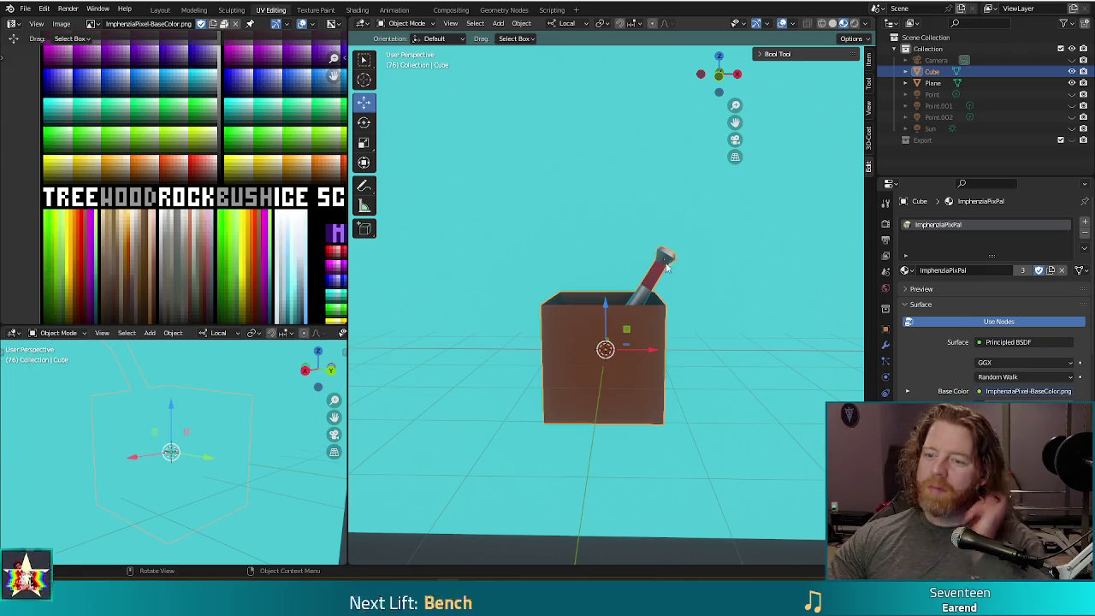
{"action": "key", "text": "Tab"}
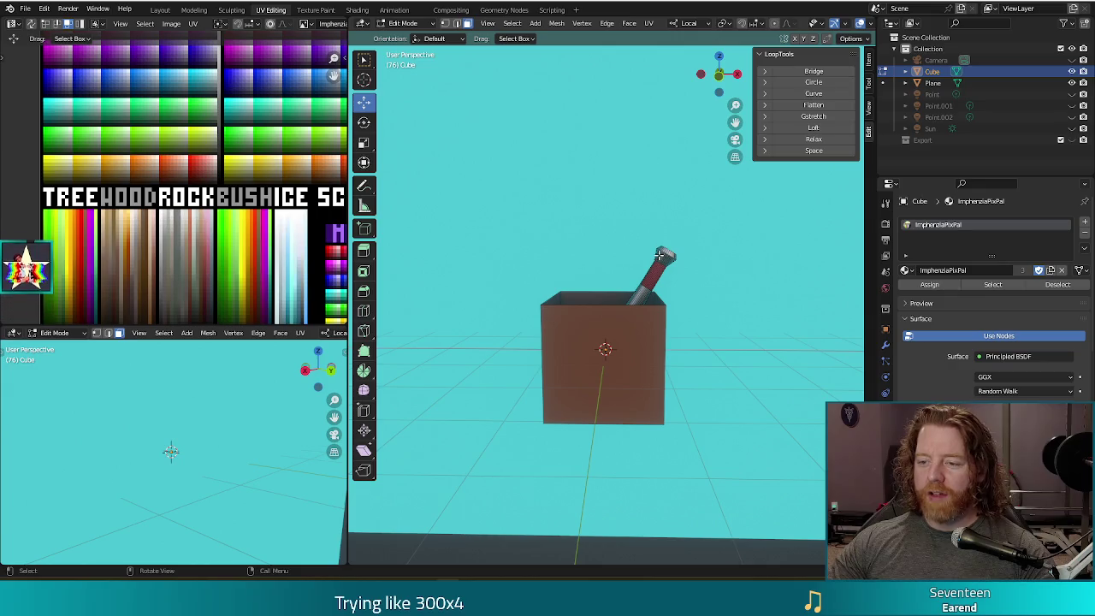
Step: Separate the bat into its own object and rename the objects Box and Bat
{"action": "key", "text": "l"}
{"action": "key", "text": "p"}
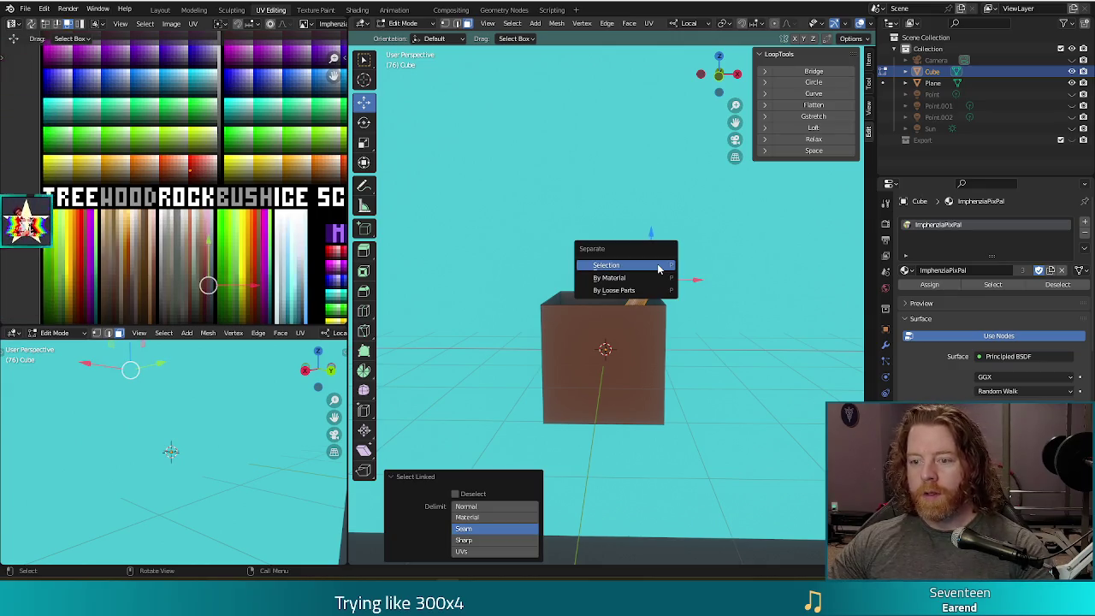
{"action": "left_click", "coordinate": [655, 265]}
{"action": "double_click", "coordinate": [934, 72]}
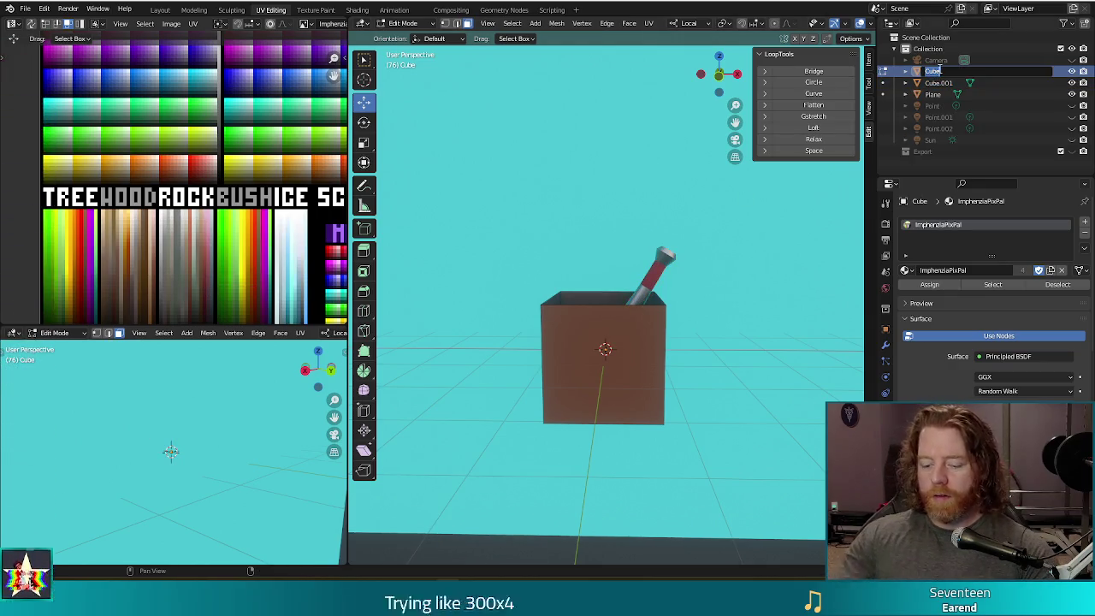
{"action": "type", "text": "Box"}
{"action": "key", "text": "Return"}
{"action": "double_click", "coordinate": [939, 82]}
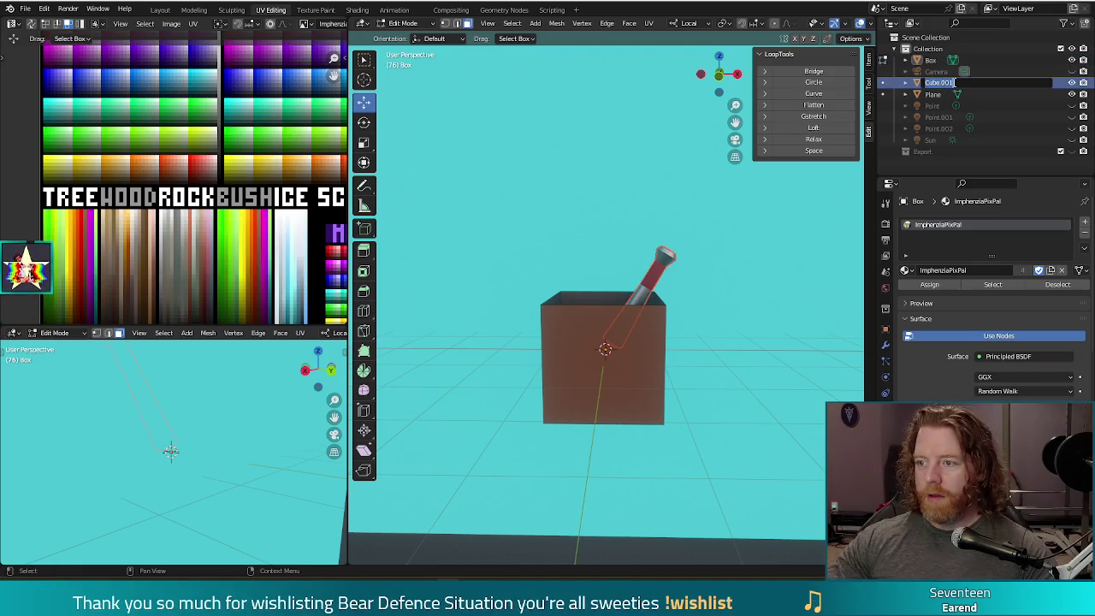
{"action": "type", "text": "Bat"}
{"action": "key", "text": "Return"}
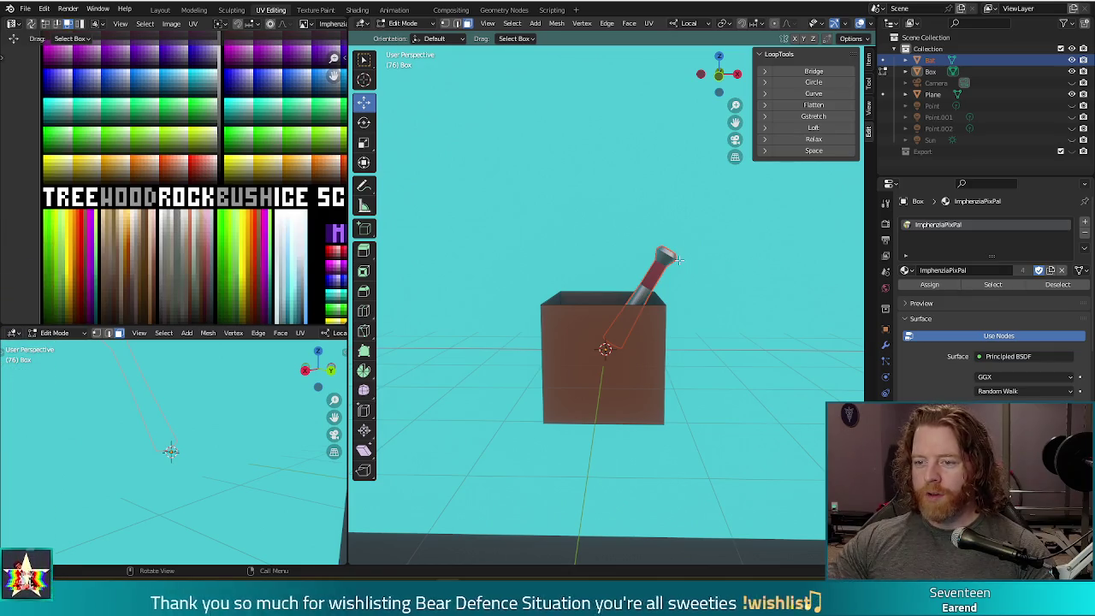
Step: Apply smooth shading to the bat's faces and select the Bat object in Object Mode
{"action": "right_click", "coordinate": [706, 267]}
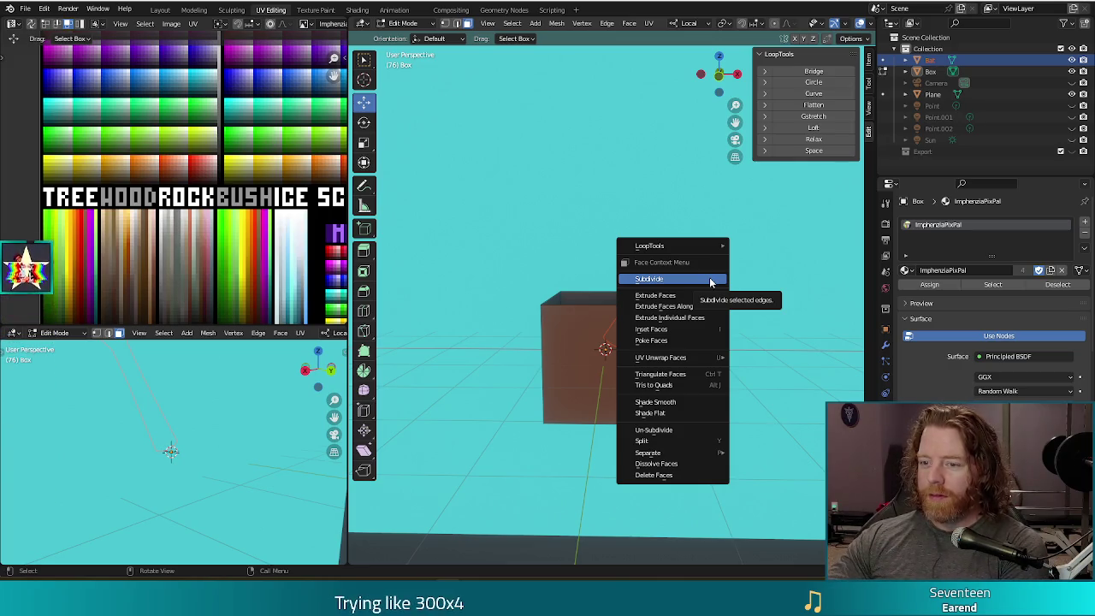
{"action": "right_click", "coordinate": [621, 181]}
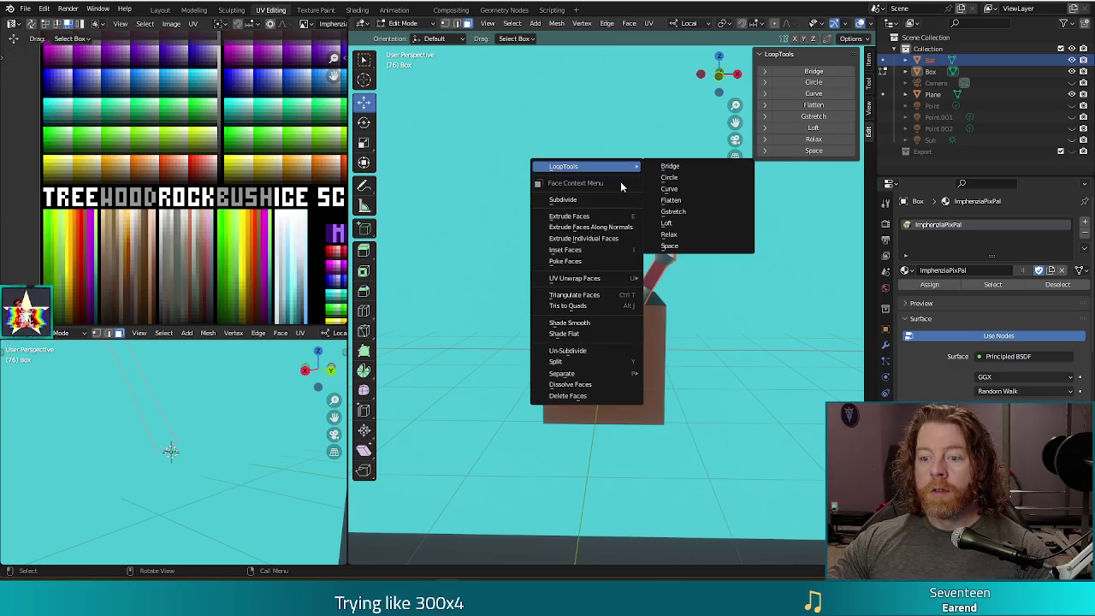
{"action": "left_click", "coordinate": [595, 323]}
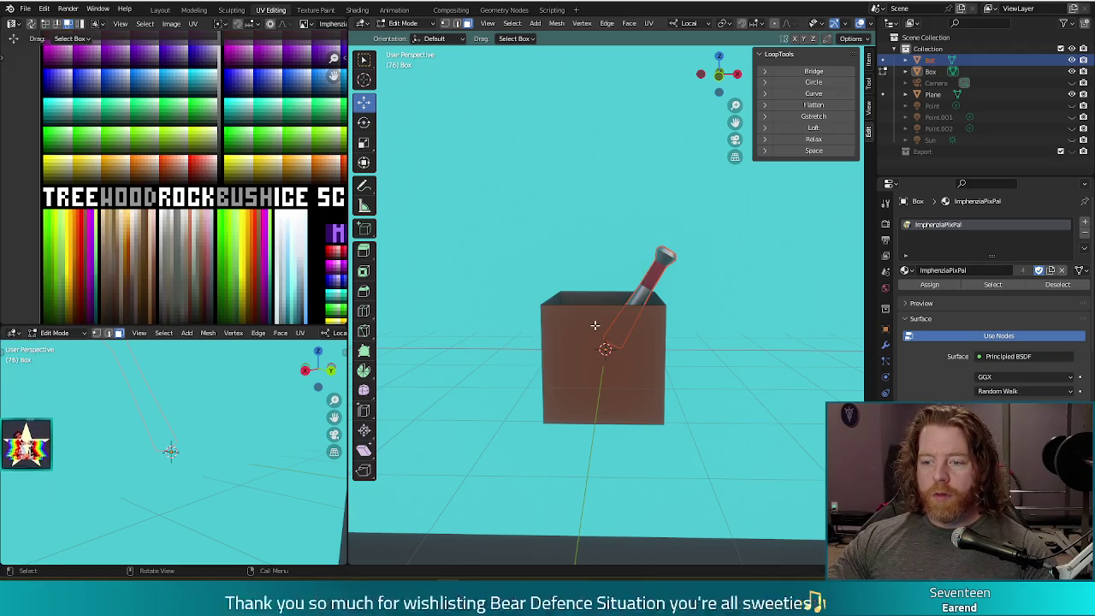
{"action": "key", "text": "Tab"}
{"action": "left_click", "coordinate": [652, 275]}
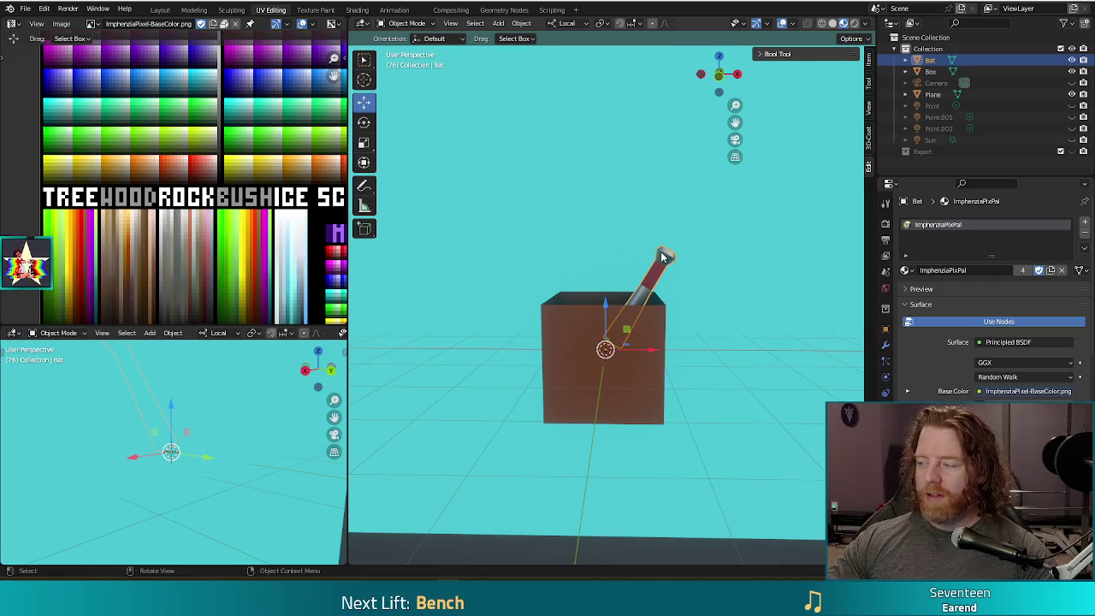
Step: Shade the Bat smooth from its Object context menu, then select the backdrop plane
{"action": "right_click", "coordinate": [743, 254]}
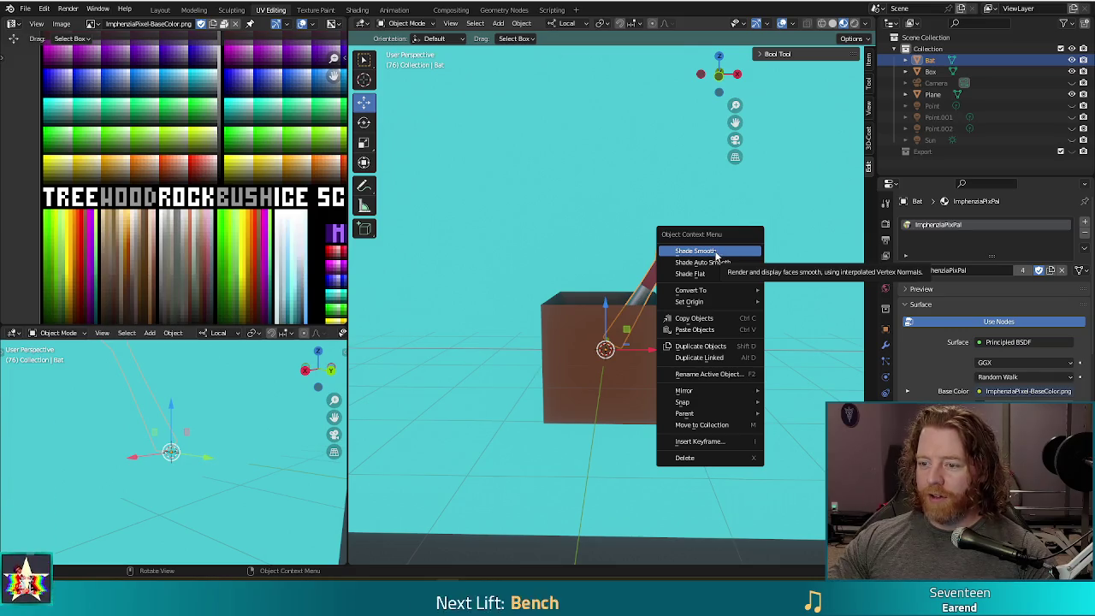
{"action": "left_click", "coordinate": [738, 251]}
{"action": "left_click", "coordinate": [751, 359]}
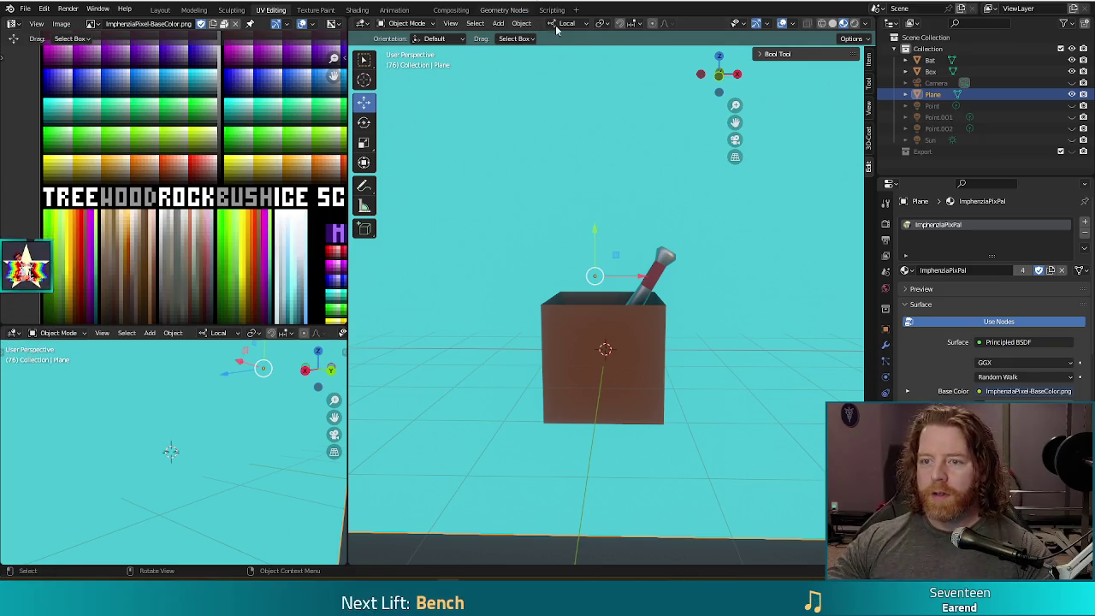
{"action": "middle_click_drag", "start_coordinate": [736, 322], "coordinate": [719, 315]}
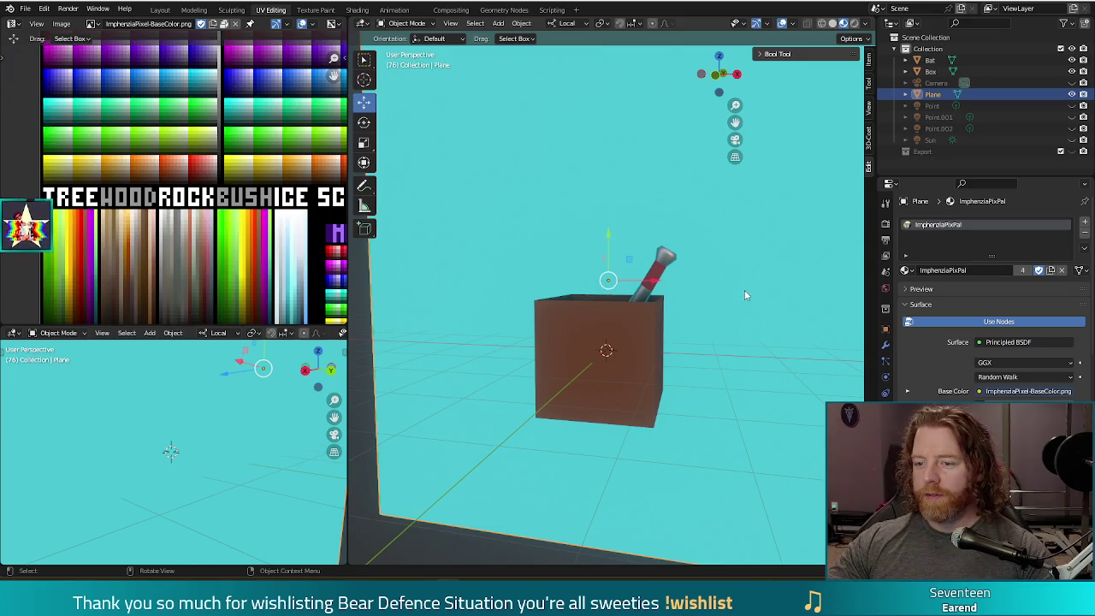
Step: Zoom the view in and out, then open the Add > Mesh menu
{"action": "scroll", "coordinate": [735, 275], "scroll_direction": "down", "scroll_amount": 5}
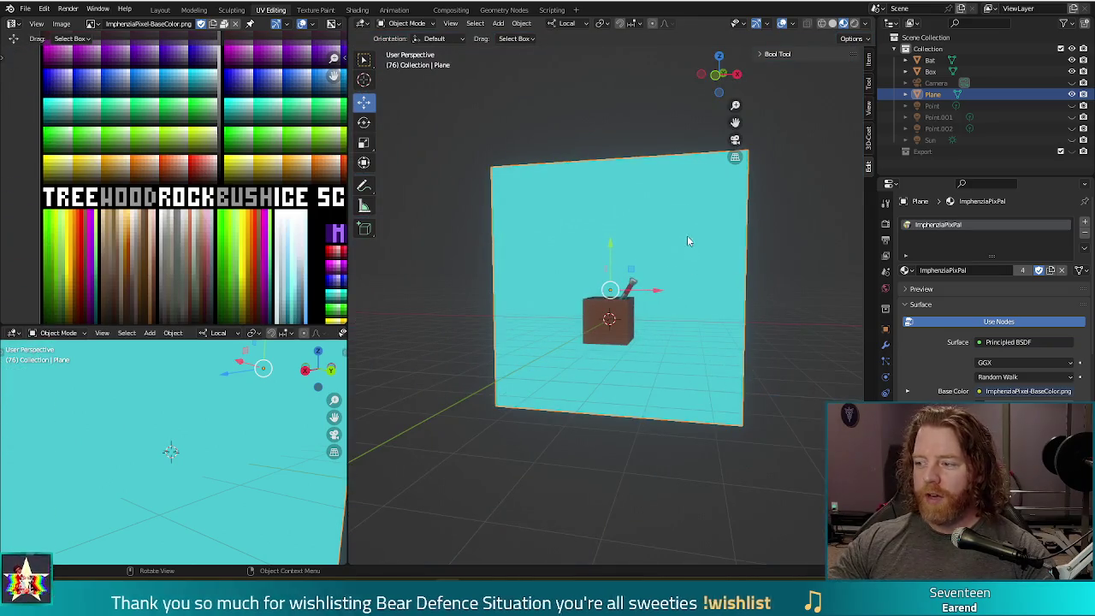
{"action": "scroll", "coordinate": [702, 298], "scroll_direction": "up", "scroll_amount": 2}
{"action": "scroll", "coordinate": [711, 333], "scroll_direction": "up", "scroll_amount": 3}
{"action": "scroll", "coordinate": [712, 334], "scroll_direction": "down", "scroll_amount": 2}
{"action": "scroll", "coordinate": [701, 327], "scroll_direction": "up", "scroll_amount": 2}
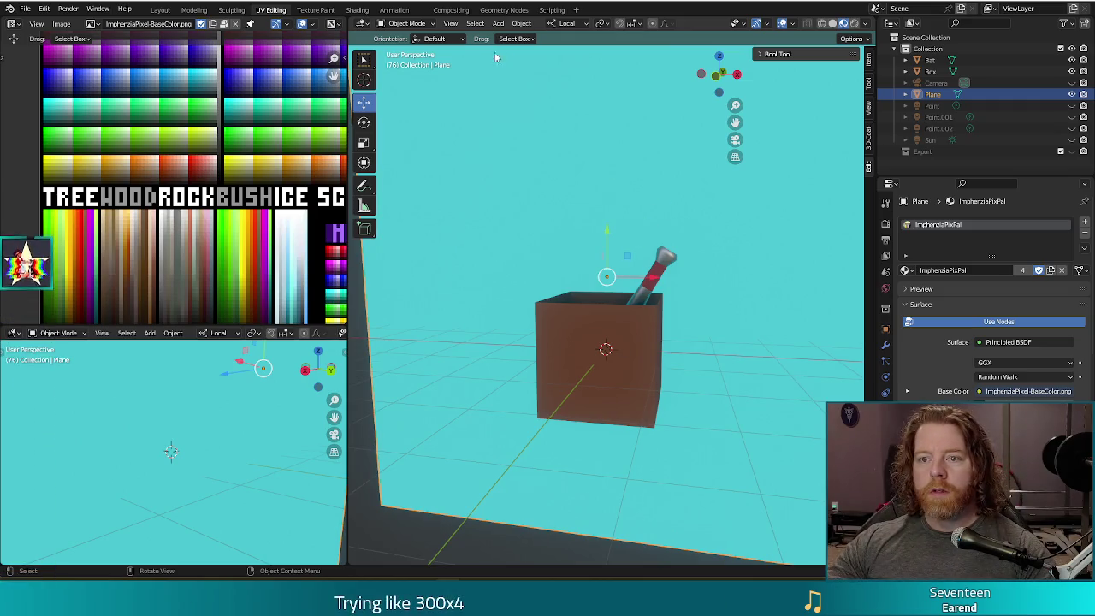
{"action": "left_click", "coordinate": [498, 23]}
{"action": "mouse_move", "coordinate": [514, 36]}
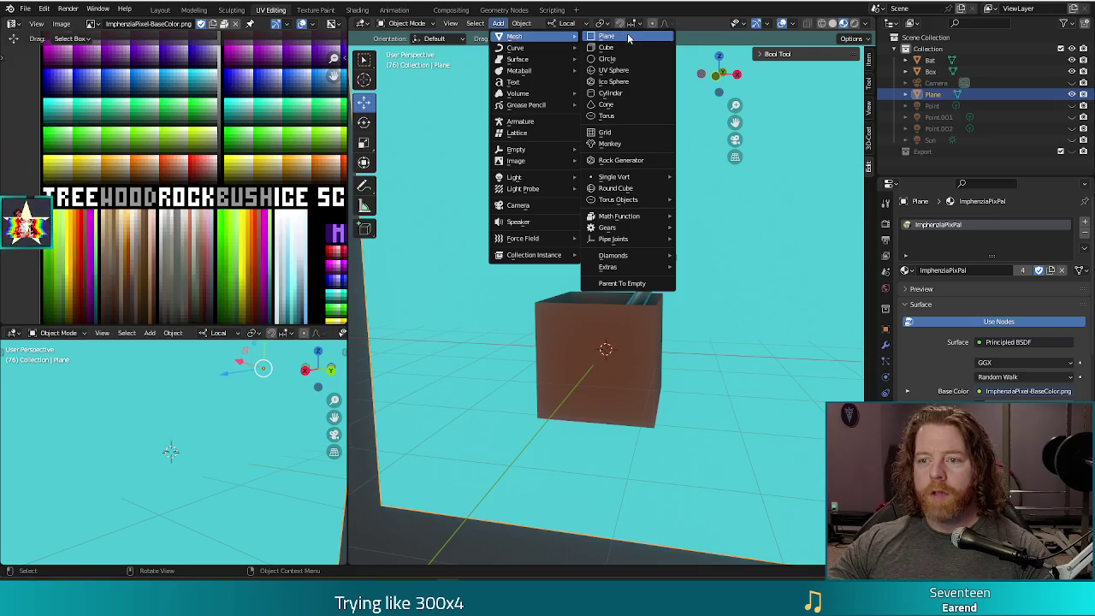
Step: Add a cube, duplicate its geometry straight up above the box, and shrink the copy by about half
{"action": "left_click", "coordinate": [612, 48]}
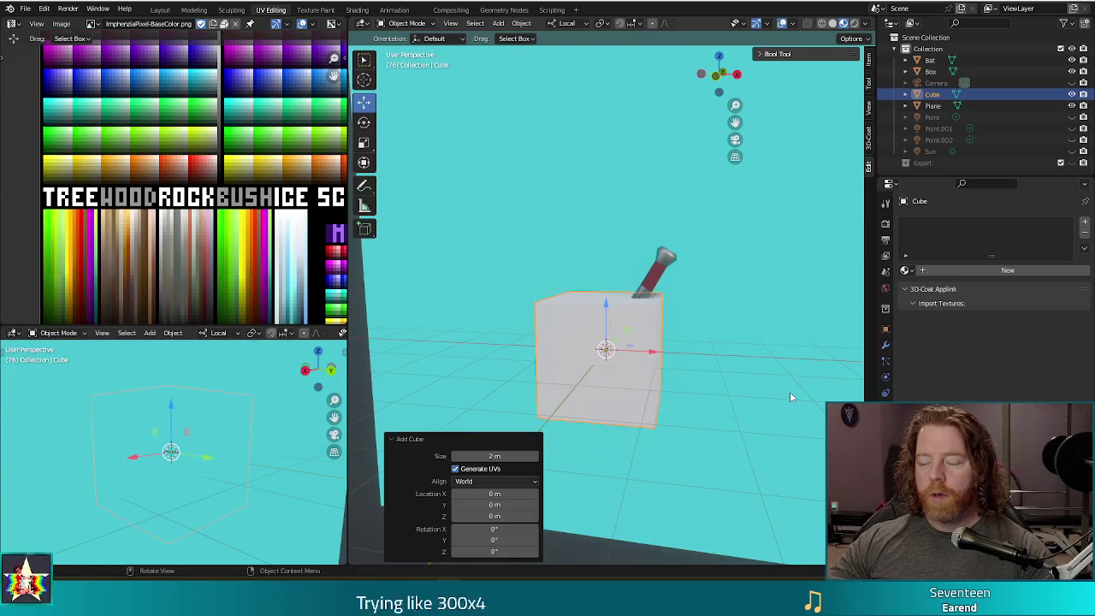
{"action": "scroll", "coordinate": [761, 419], "scroll_direction": "down", "scroll_amount": 5}
{"action": "middle_click_drag", "start_coordinate": [722, 370], "coordinate": [728, 368]}
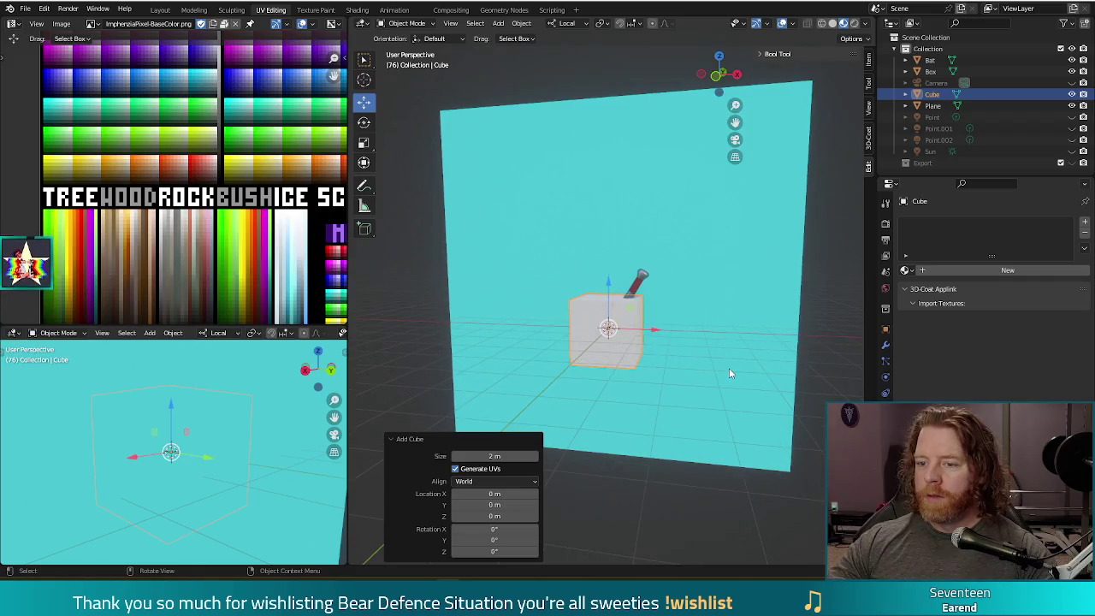
{"action": "key", "text": "Tab"}
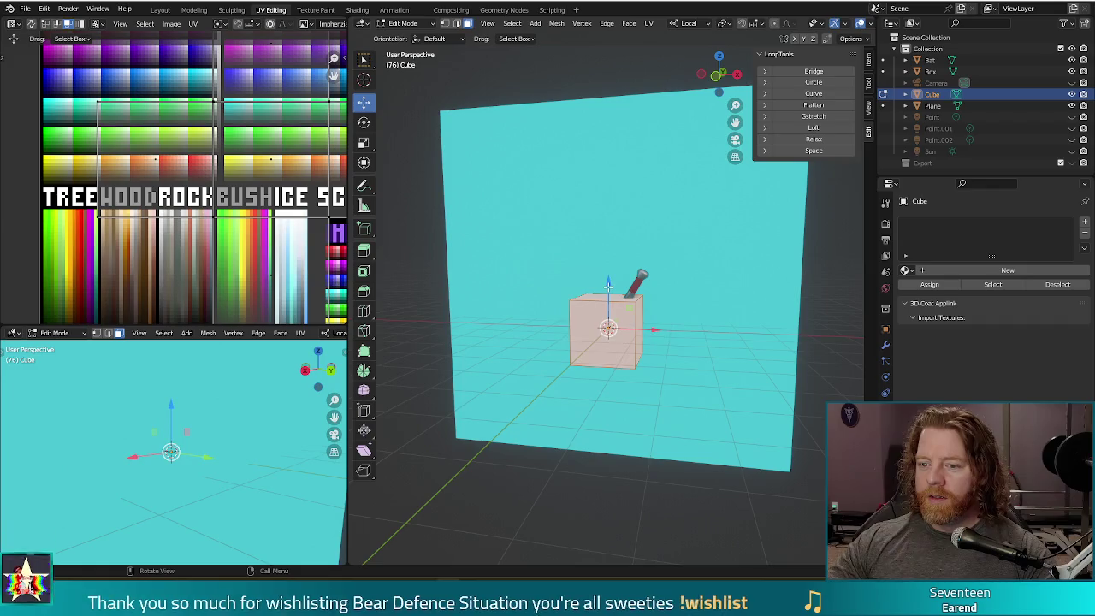
{"action": "key", "text": "shift+d"}
{"action": "key", "text": "z"}
{"action": "left_click", "coordinate": [603, 184]}
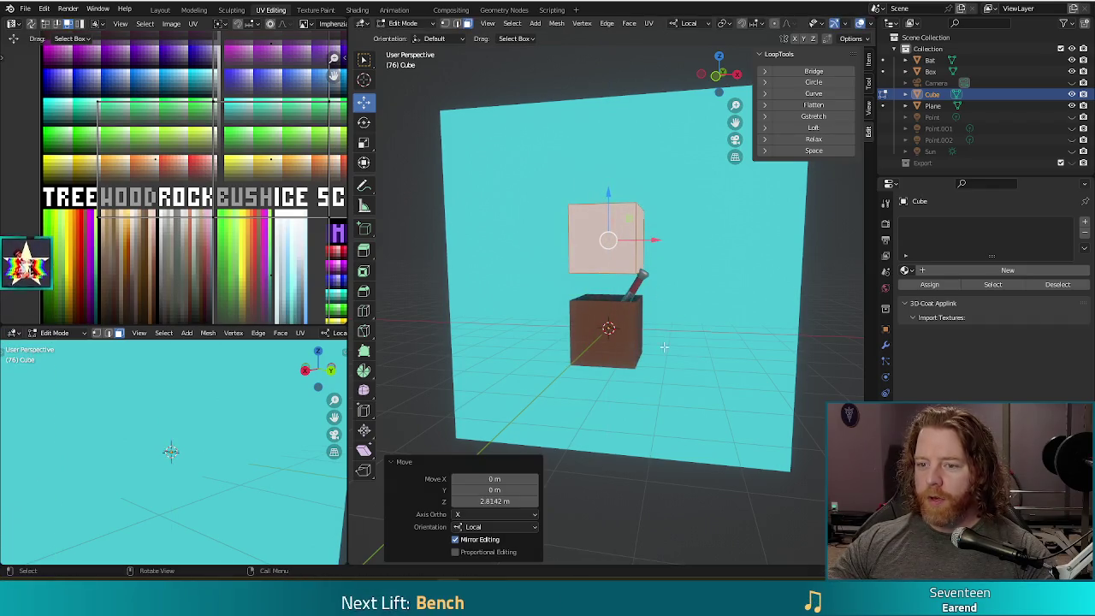
{"action": "middle_click_drag", "start_coordinate": [704, 264], "coordinate": [700, 300]}
{"action": "key", "text": "s"}
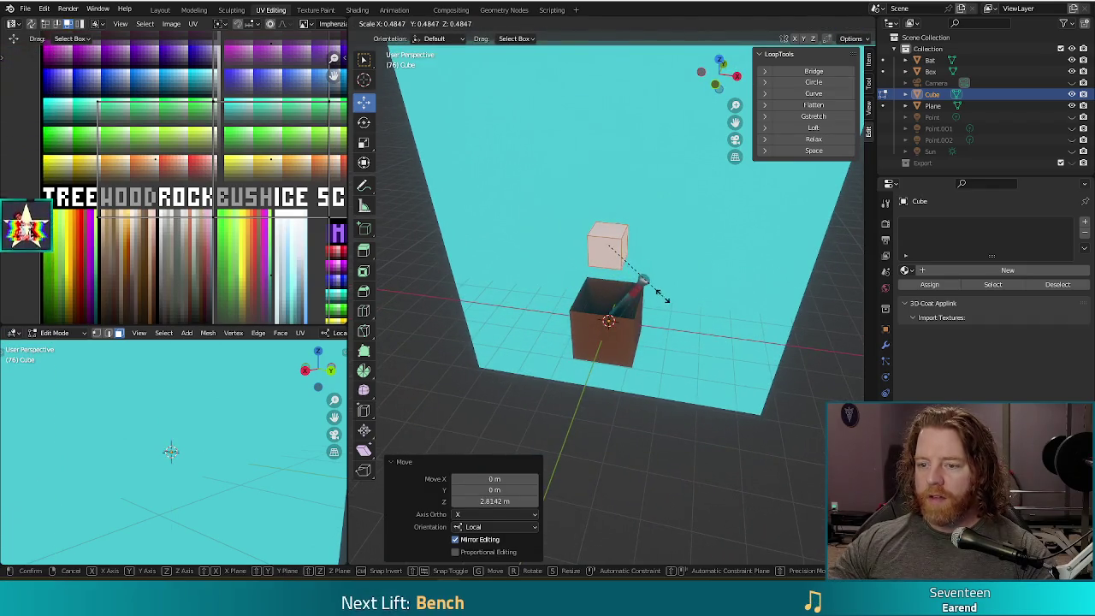
{"action": "left_click", "coordinate": [693, 324]}
Step: Flatten the upper cube along Y and lower it vertically onto the box
{"action": "key", "text": "s"}
{"action": "key", "text": "y"}
{"action": "key", "text": "y"}
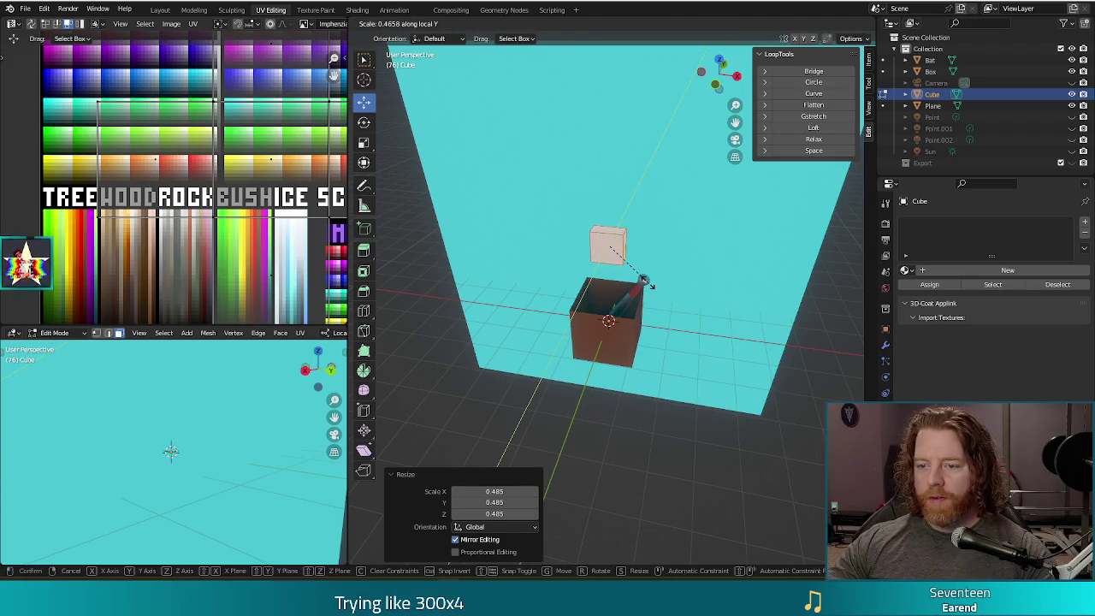
{"action": "left_click", "coordinate": [644, 279]}
{"action": "middle_click_drag", "start_coordinate": [644, 279], "coordinate": [619, 278]}
{"action": "scroll", "coordinate": [611, 263], "scroll_direction": "up", "scroll_amount": 2}
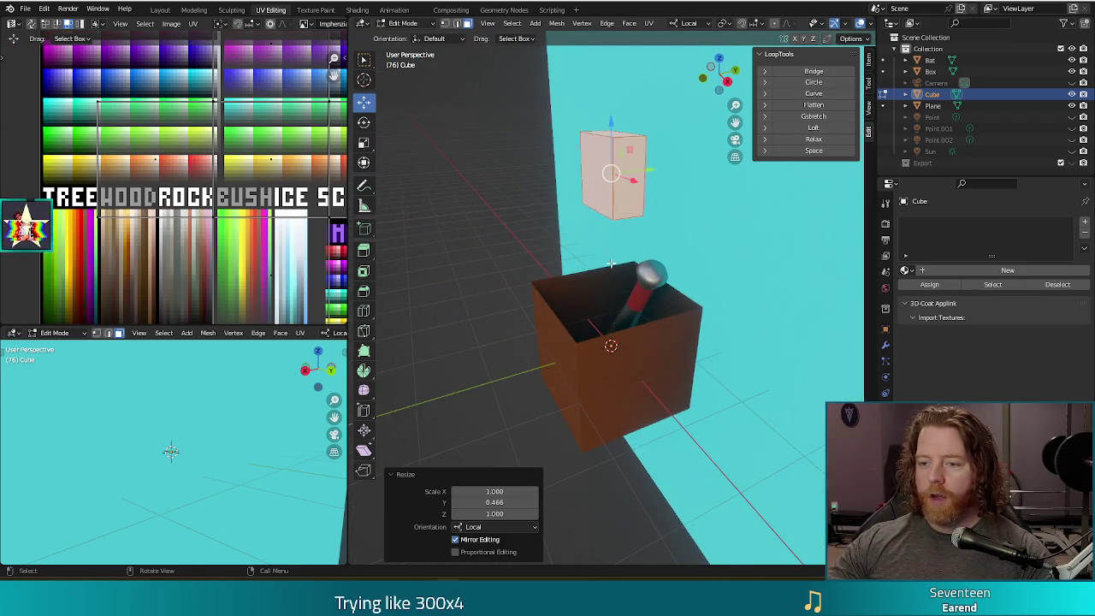
{"action": "middle_click_drag", "start_coordinate": [607, 242], "coordinate": [597, 280], "text": "shift"}
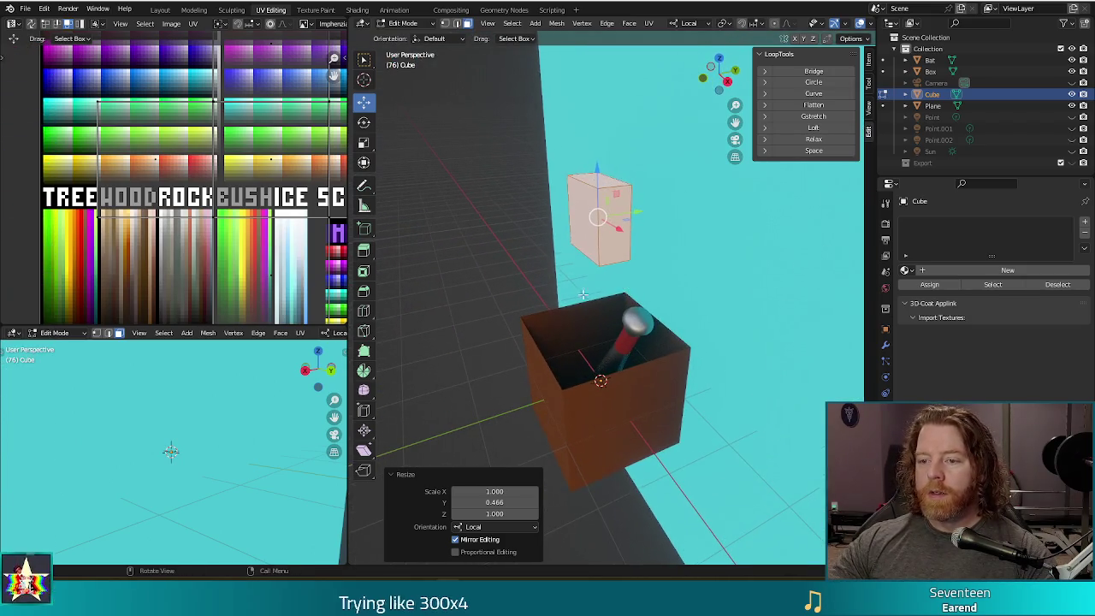
{"action": "key", "text": "g"}
{"action": "key", "text": "z"}
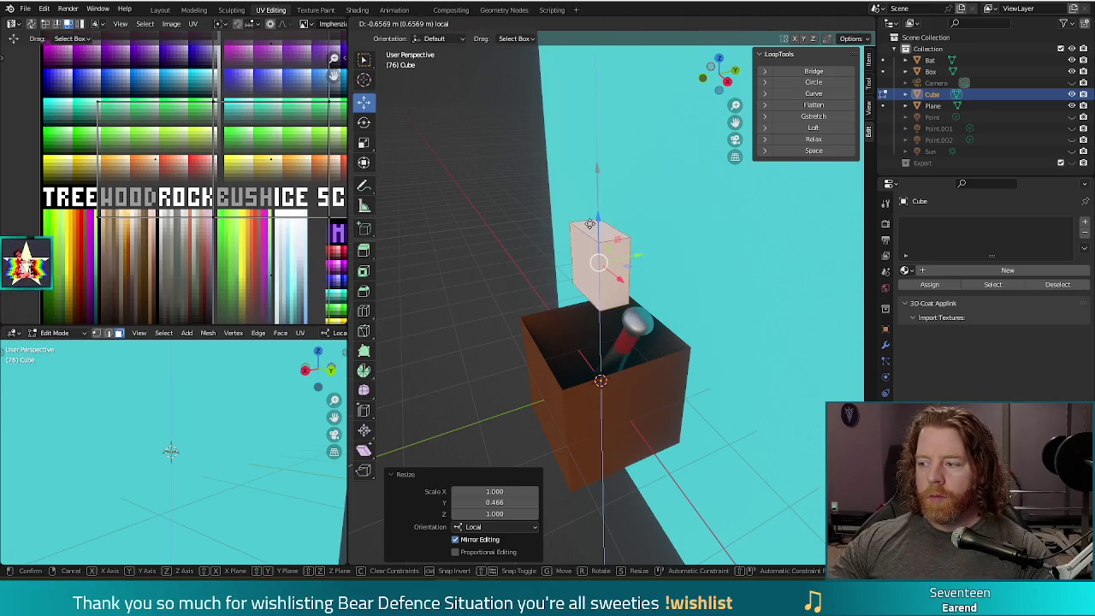
{"action": "left_click", "coordinate": [683, 299]}
{"action": "scroll", "coordinate": [675, 302], "scroll_direction": "up", "scroll_amount": 1}
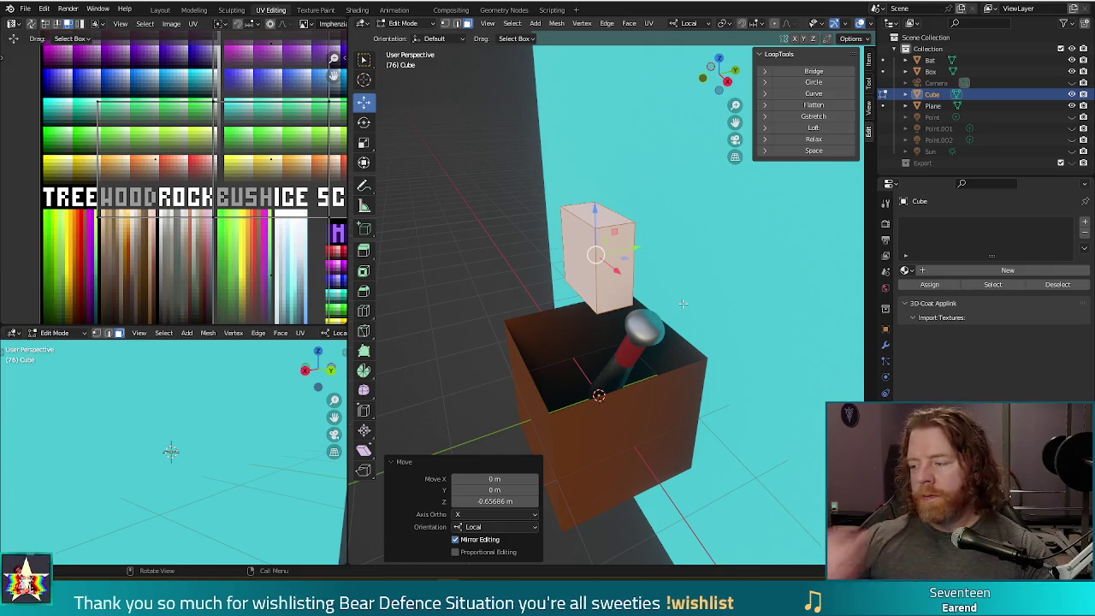
{"action": "mouse_move", "coordinate": [825, 234]}
{"action": "middle_mouse_down"}
{"action": "mouse_move", "coordinate": [653, 307]}
{"action": "mouse_move", "coordinate": [663, 304]}
{"action": "middle_mouse_up"}
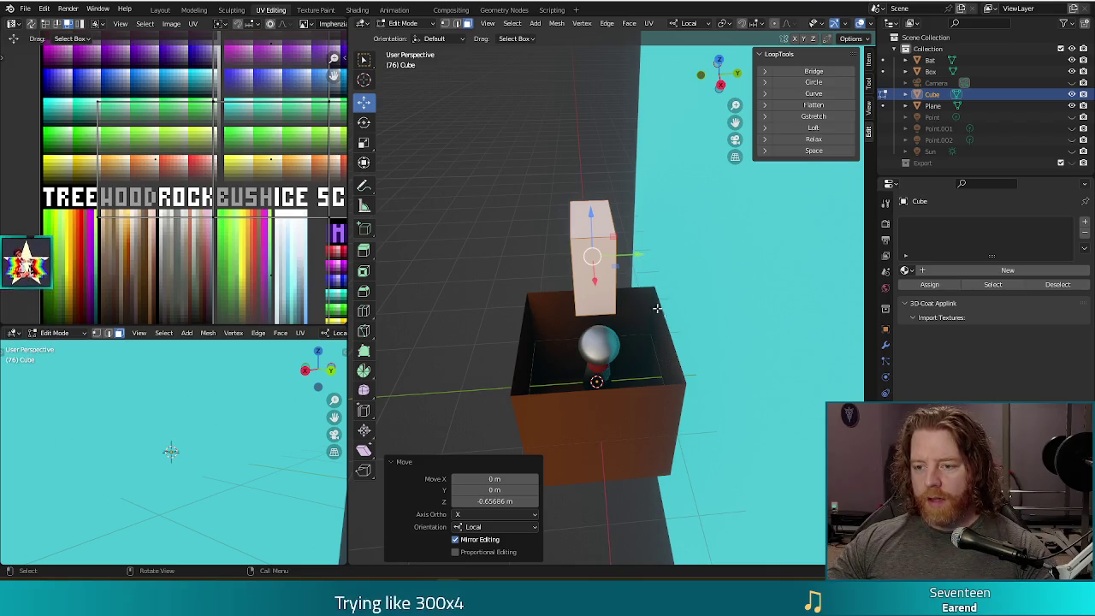
Step: Thin the card further along Y and narrow its width along X
{"action": "key", "text": "s"}
{"action": "key", "text": "y"}
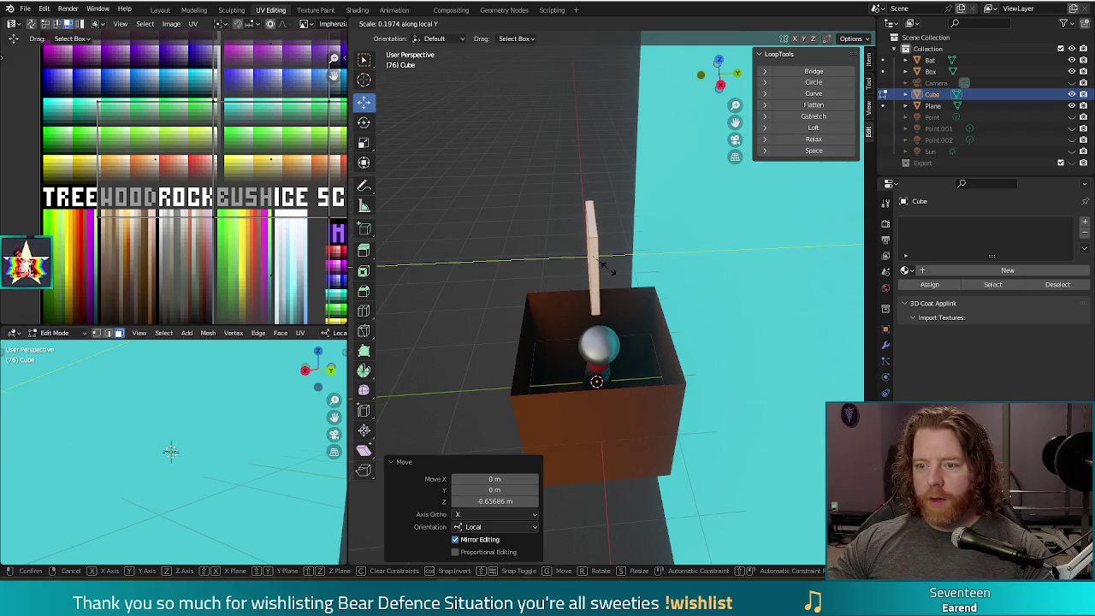
{"action": "left_click", "coordinate": [607, 267]}
{"action": "middle_click_drag", "start_coordinate": [608, 266], "coordinate": [677, 264]}
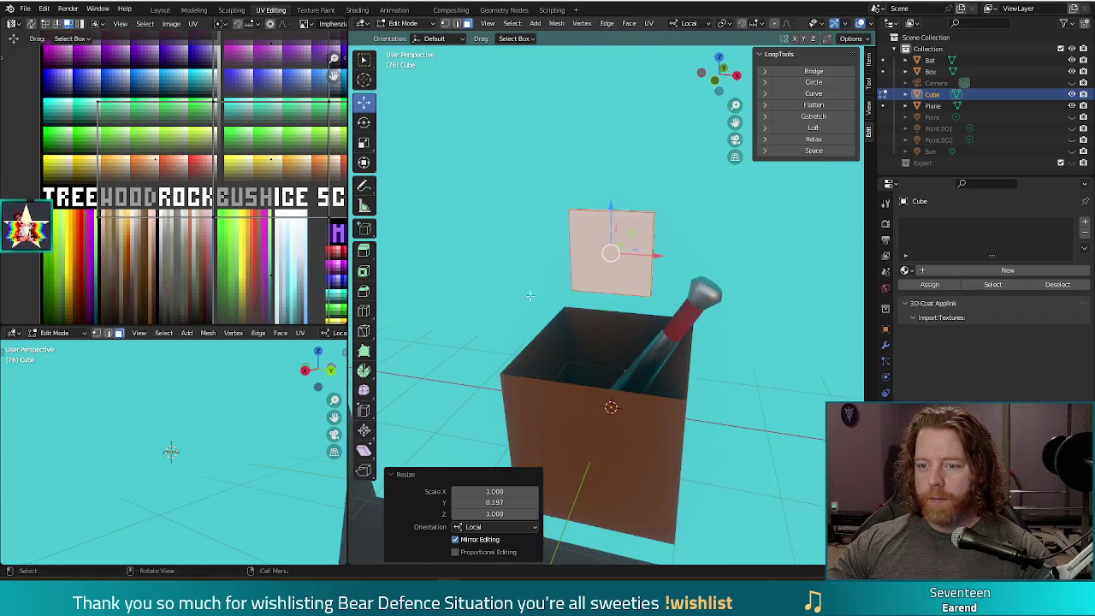
{"action": "middle_click_drag", "start_coordinate": [530, 295], "coordinate": [595, 289]}
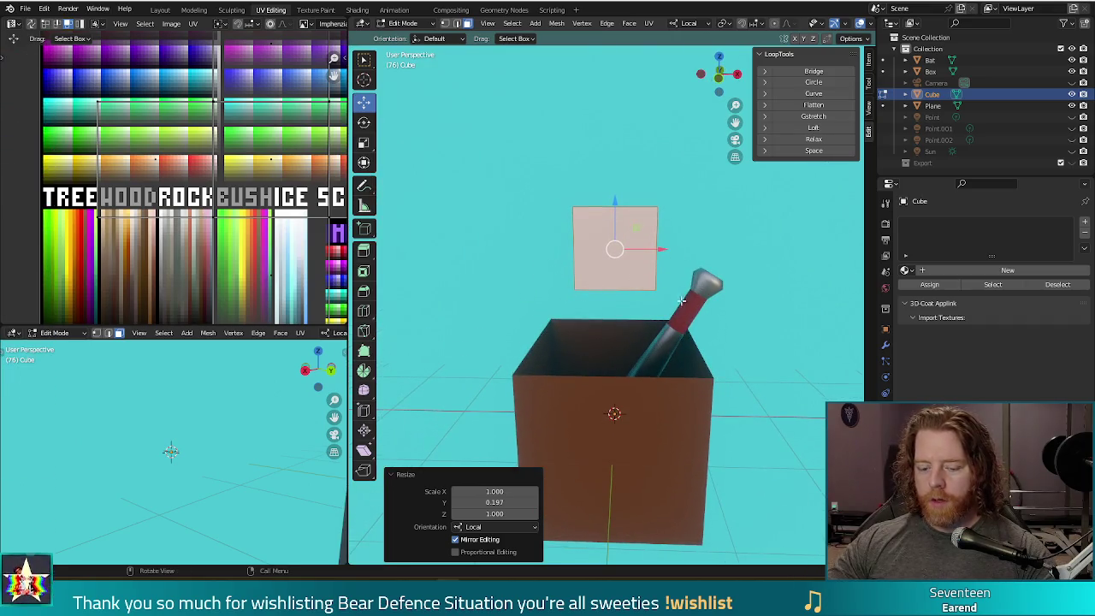
{"action": "key", "text": "s"}
{"action": "key", "text": "x"}
{"action": "key", "text": "x"}
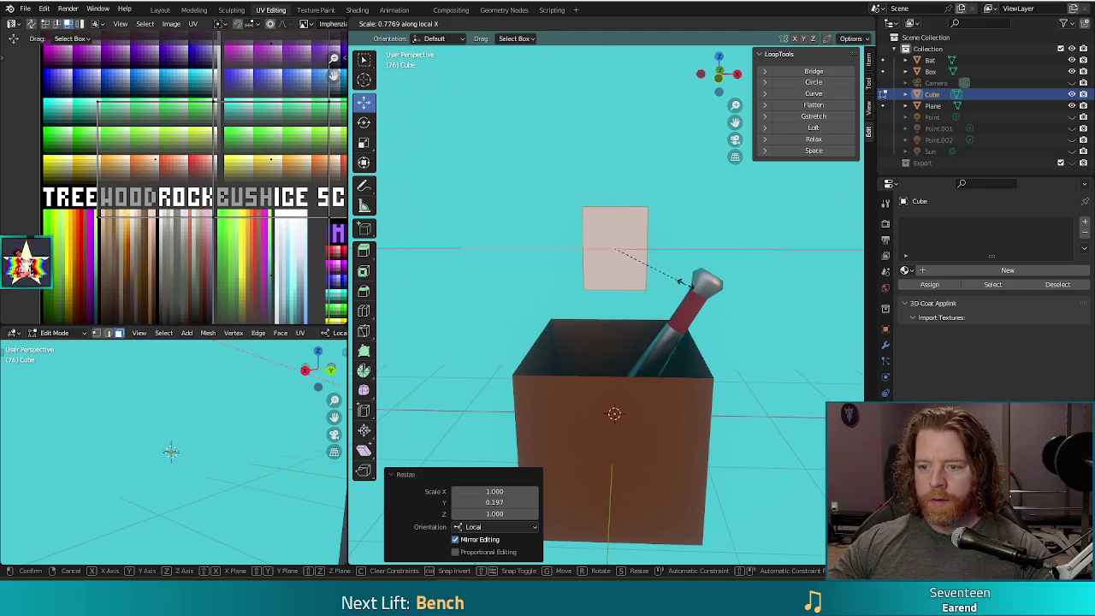
{"action": "left_click", "coordinate": [682, 285]}
{"action": "middle_click_drag", "start_coordinate": [682, 285], "coordinate": [686, 289]}
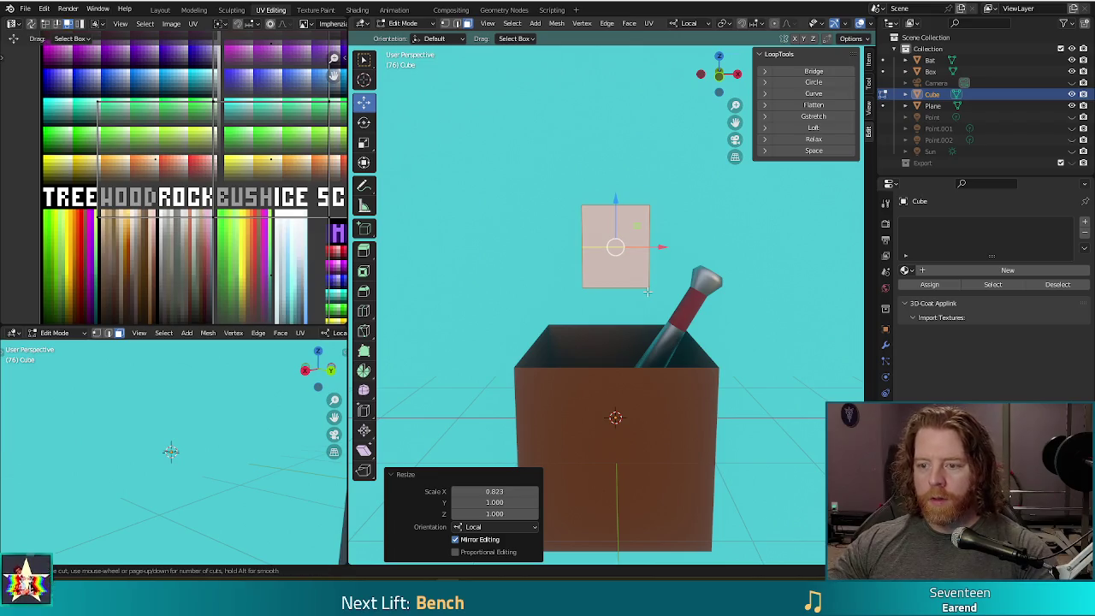
Step: Add an edge loop near the card's edge and hide the cyan plane
{"action": "key", "text": "g"}
{"action": "key", "text": "g"}
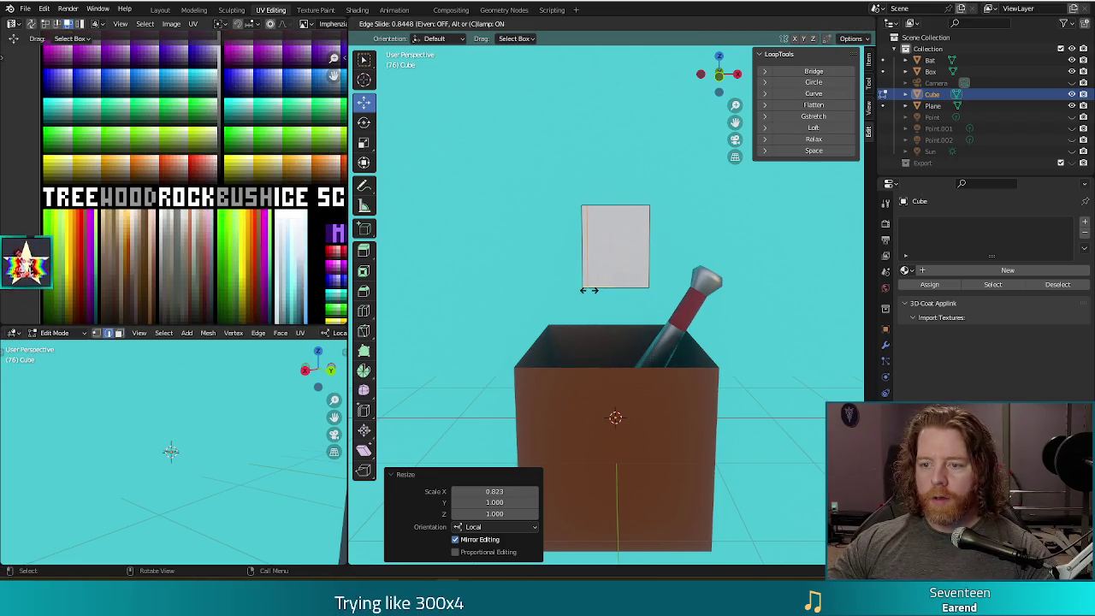
{"action": "left_click", "coordinate": [590, 290]}
{"action": "mouse_move", "coordinate": [554, 306]}
{"action": "middle_mouse_down"}
{"action": "mouse_move", "coordinate": [681, 317]}
{"action": "mouse_move", "coordinate": [770, 222]}
{"action": "middle_mouse_up"}
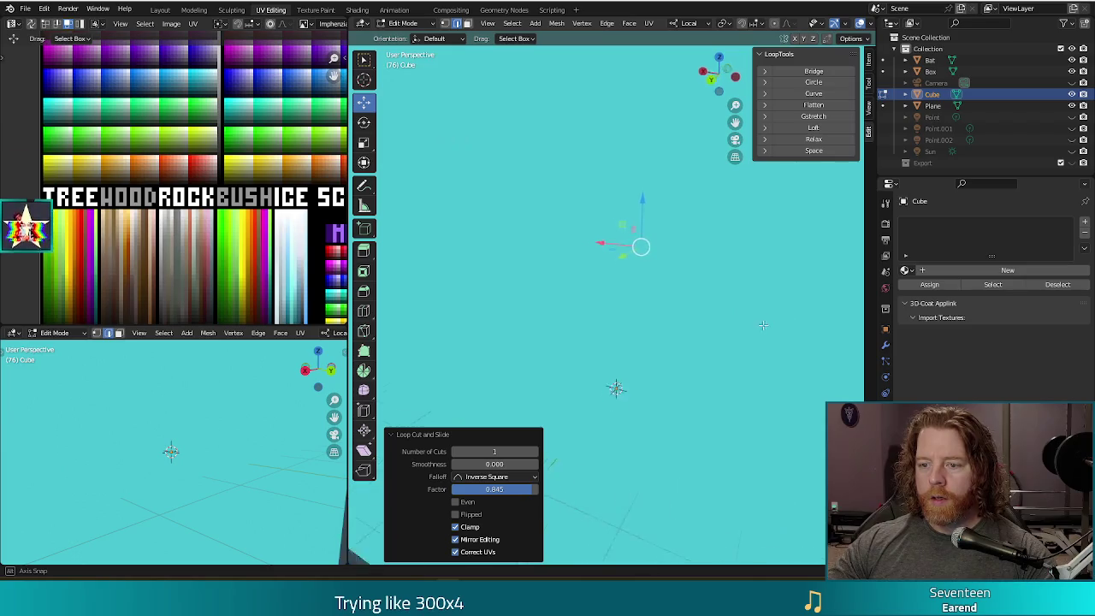
{"action": "left_click", "coordinate": [1074, 105]}
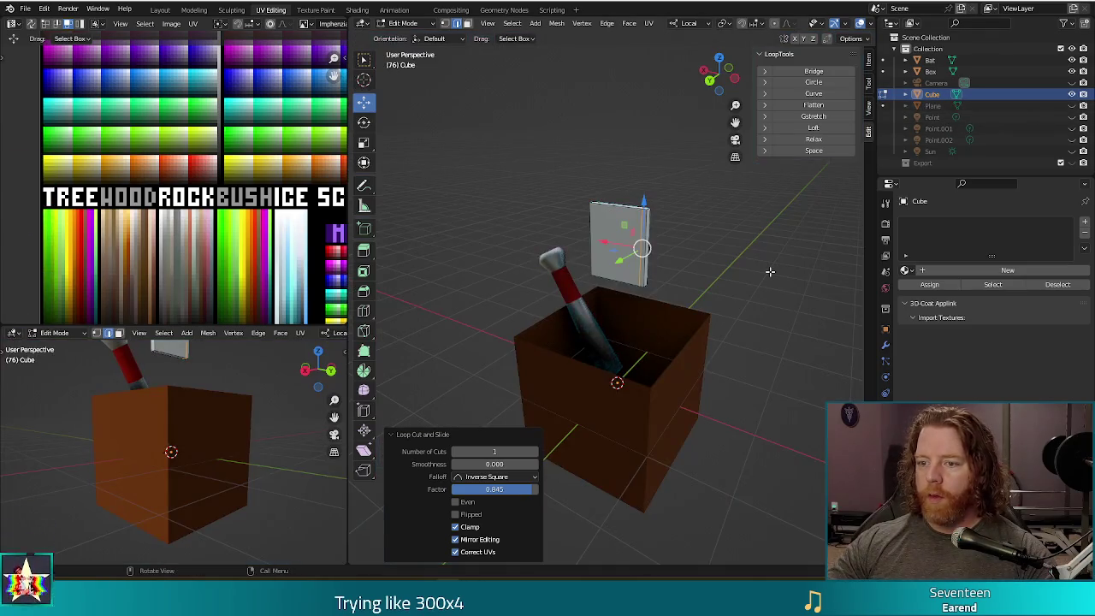
Step: Extrude the card's face outward three times into a book block and begin insetting its outer face
{"action": "middle_click_drag", "start_coordinate": [742, 288], "coordinate": [716, 299]}
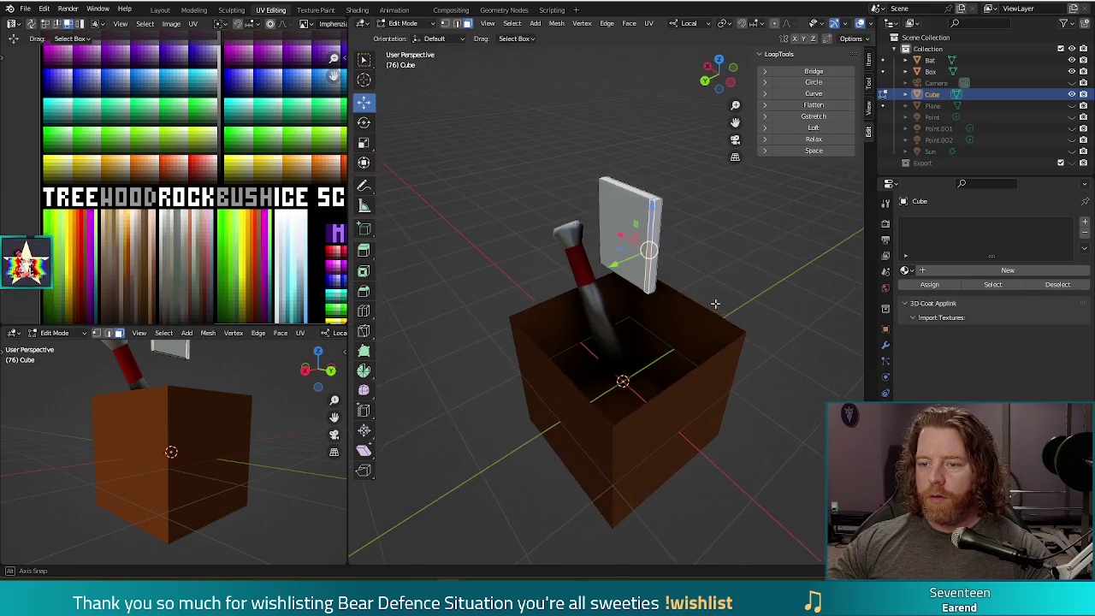
{"action": "key", "text": "e"}
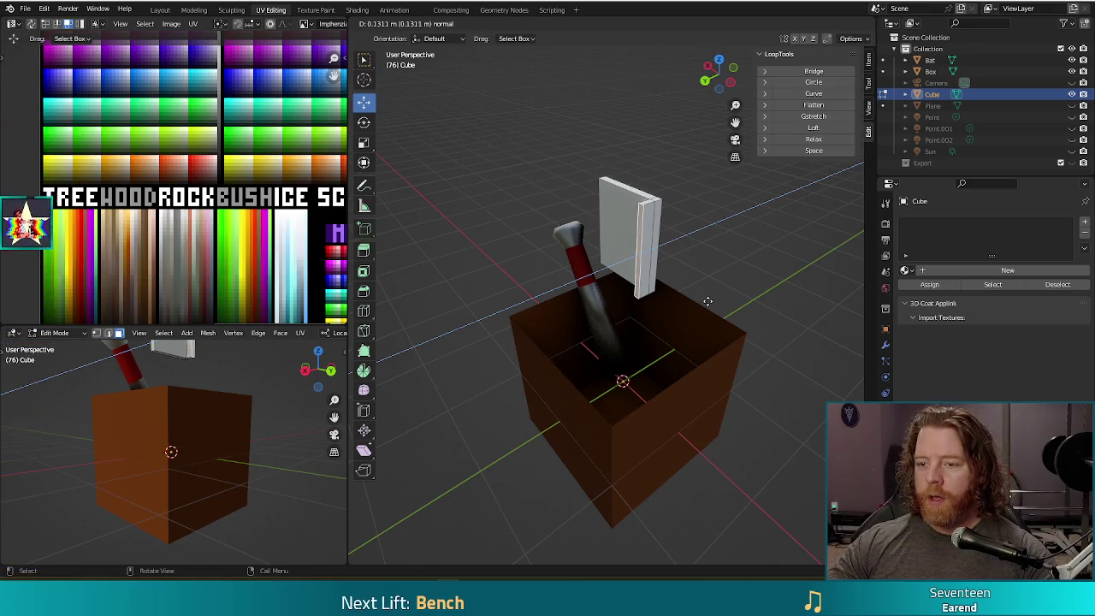
{"action": "left_click", "coordinate": [707, 302]}
{"action": "key", "text": "e"}
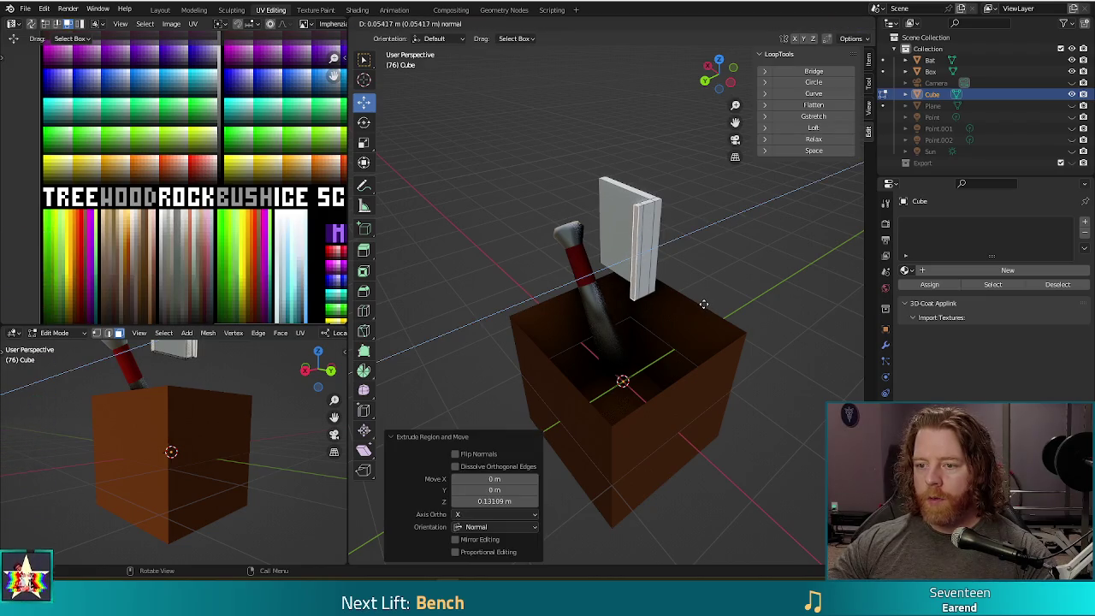
{"action": "left_click", "coordinate": [697, 295]}
{"action": "mouse_move", "coordinate": [684, 282]}
{"action": "middle_mouse_down"}
{"action": "mouse_move", "coordinate": [625, 233]}
{"action": "mouse_move", "coordinate": [686, 311]}
{"action": "middle_mouse_up"}
{"action": "key", "text": "e"}
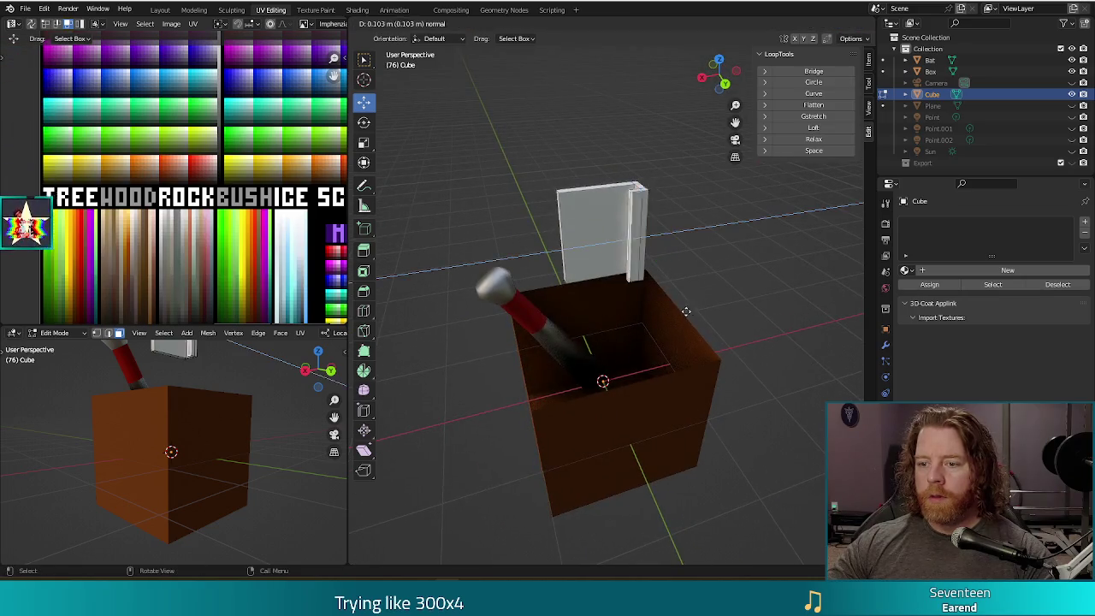
{"action": "left_click", "coordinate": [627, 322]}
{"action": "middle_click_drag", "start_coordinate": [627, 322], "coordinate": [668, 284]}
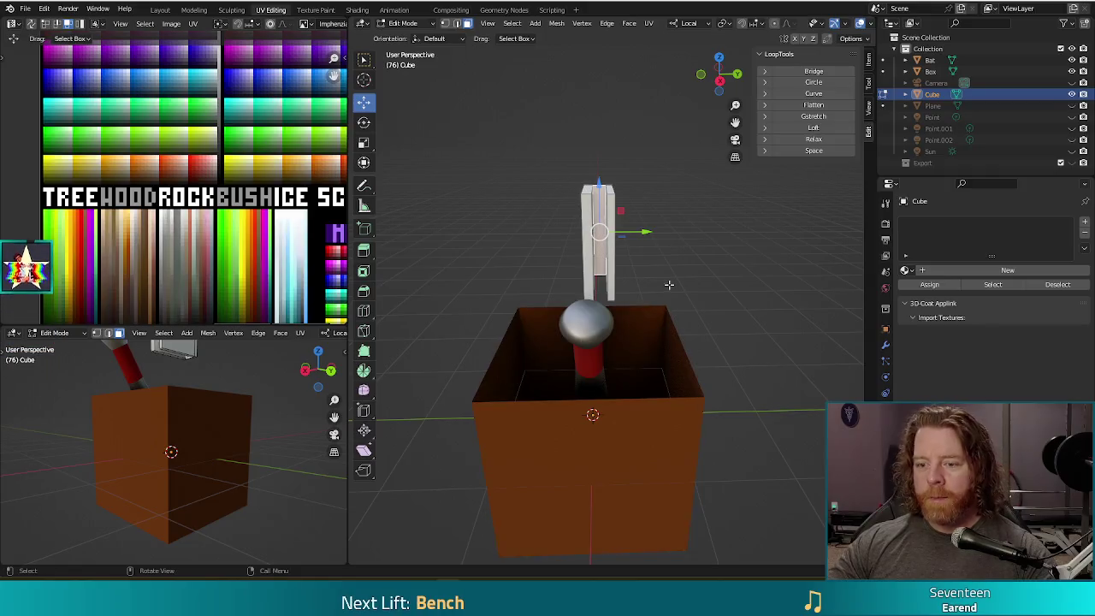
{"action": "key", "text": "i"}
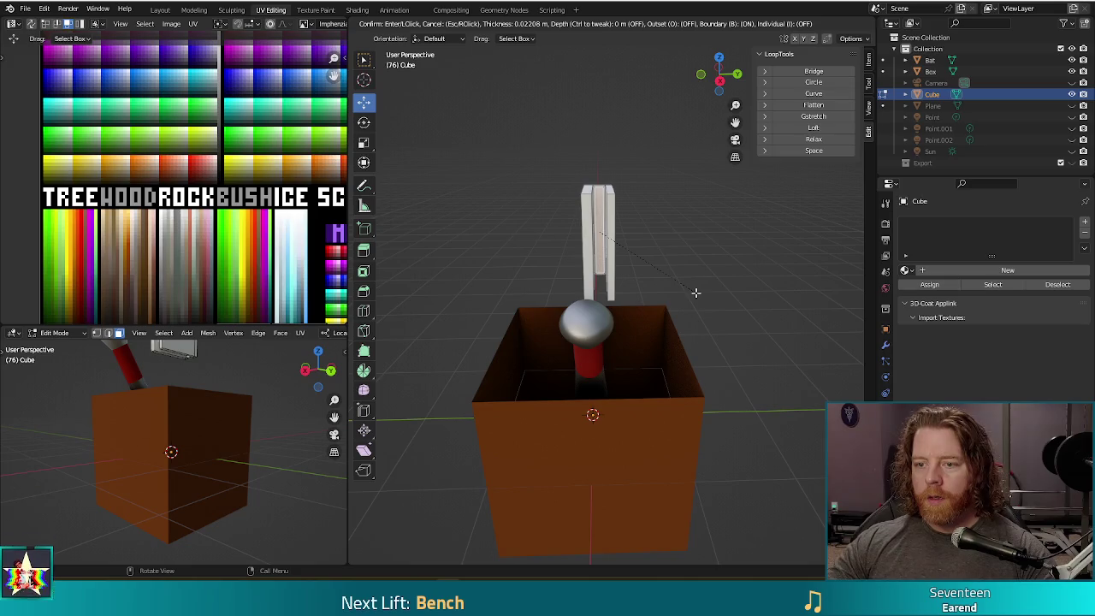
Step: Confirm the inset, then shorten the inset face slightly in Z and stretch it along Y
{"action": "left_click", "coordinate": [695, 292]}
{"action": "scroll", "coordinate": [677, 239], "scroll_direction": "up", "scroll_amount": 2}
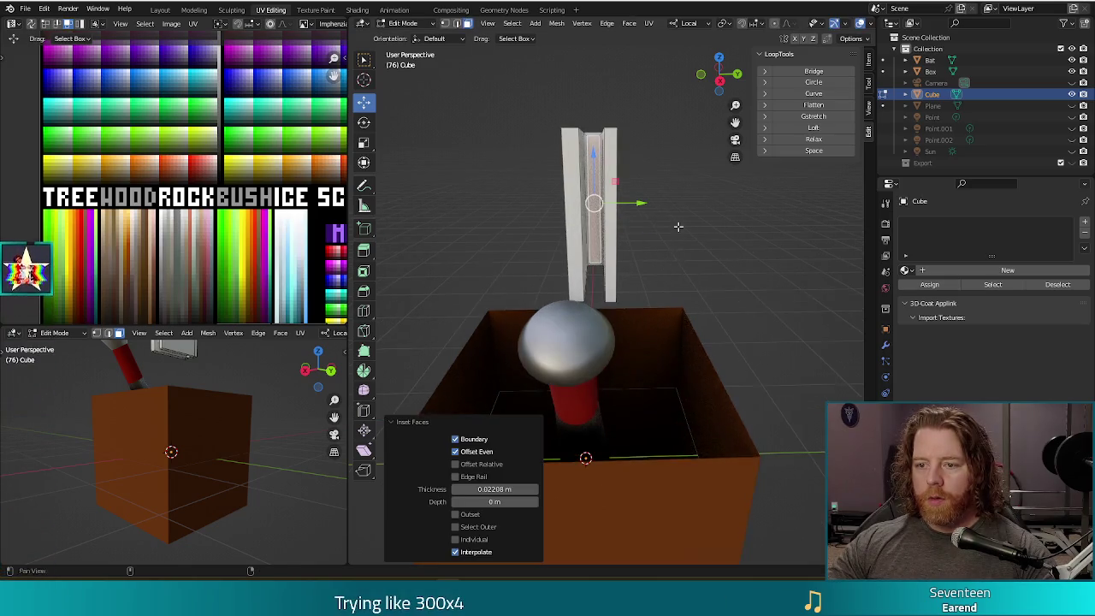
{"action": "middle_click_drag", "start_coordinate": [677, 227], "coordinate": [677, 245], "text": "shift"}
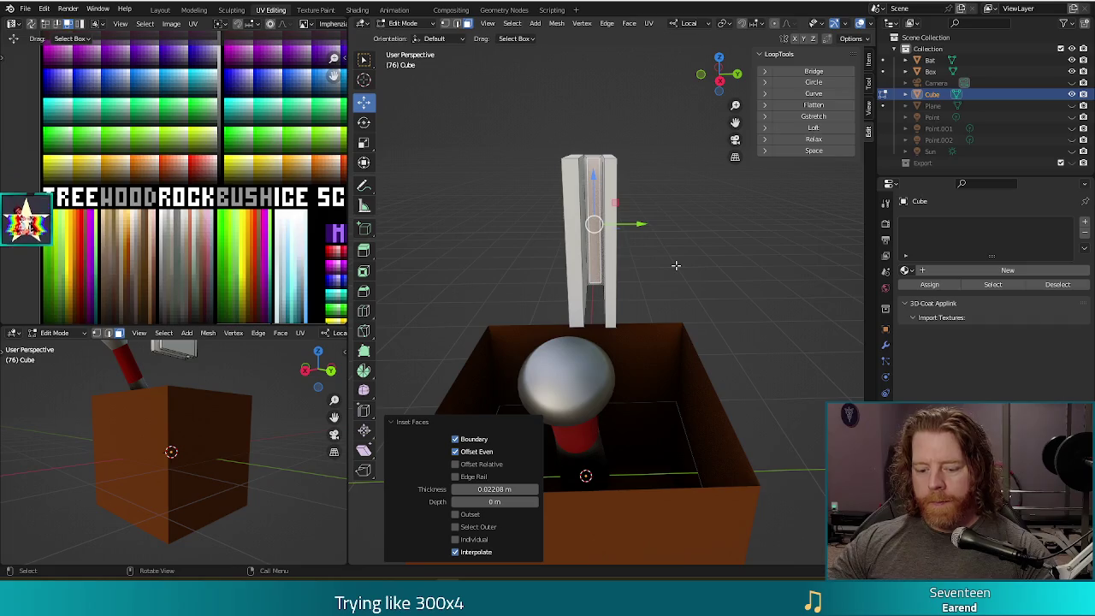
{"action": "key", "text": "s"}
{"action": "key", "text": "z"}
{"action": "key", "text": "z"}
{"action": "left_click", "coordinate": [674, 264]}
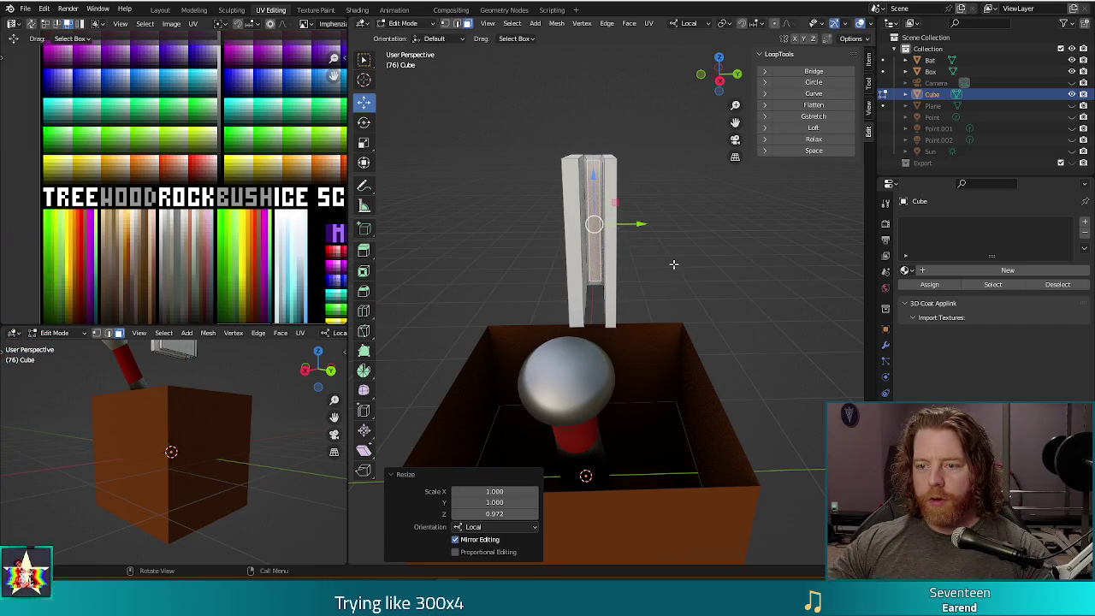
{"action": "key", "text": "s"}
{"action": "key", "text": "y"}
{"action": "key", "text": "y"}
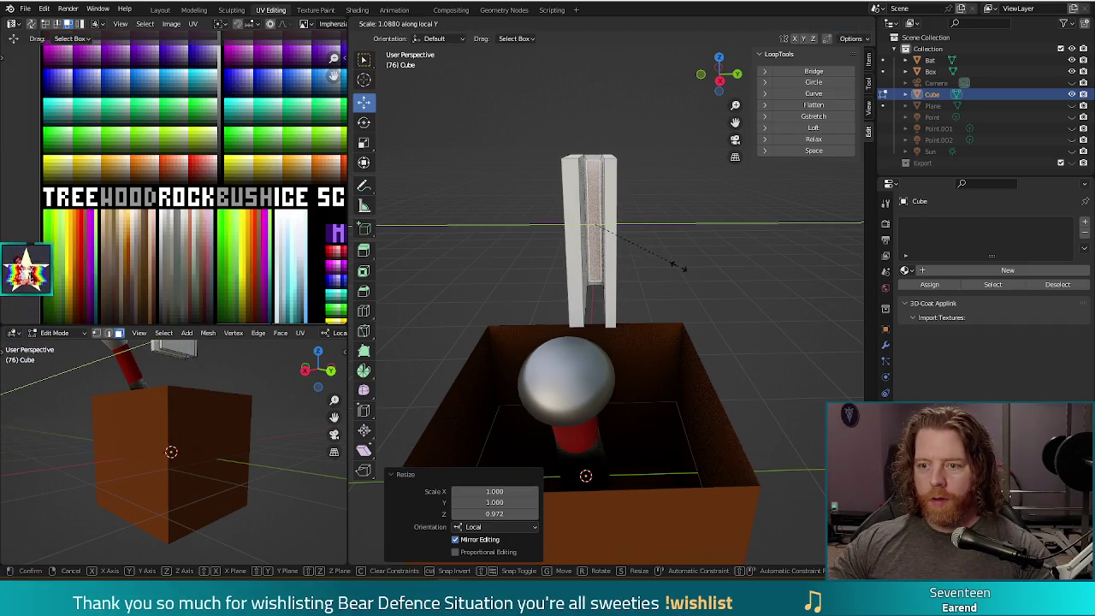
{"action": "left_click", "coordinate": [697, 269]}
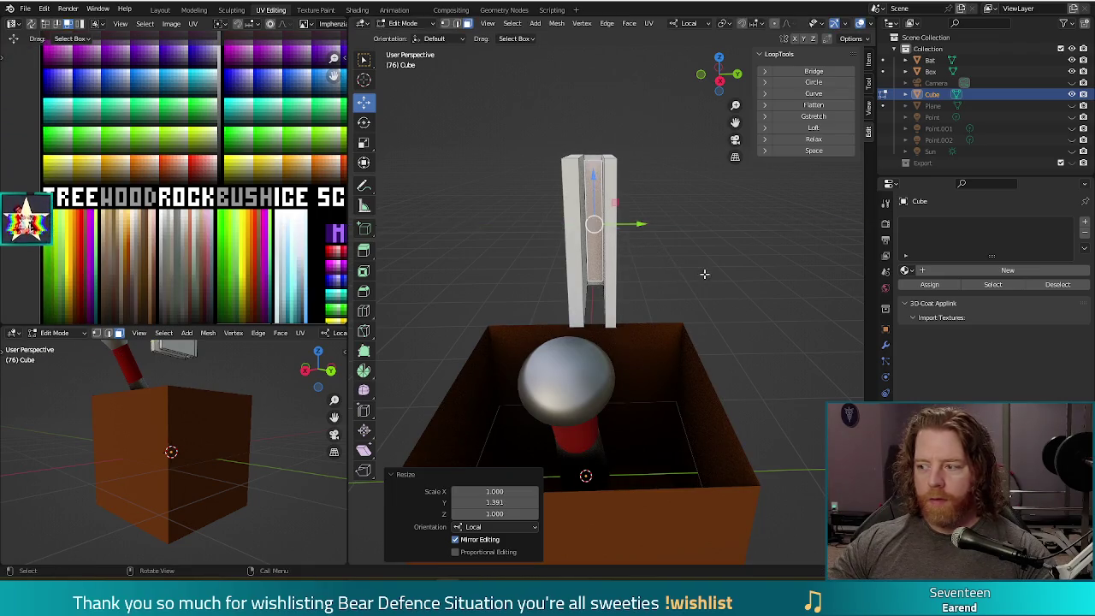
Step: Extrude the face out about 0.6956 m, inspect the book, and cancel a stray duplicate
{"action": "mouse_move", "coordinate": [678, 266]}
{"action": "middle_mouse_down"}
{"action": "mouse_move", "coordinate": [675, 251]}
{"action": "mouse_move", "coordinate": [664, 254]}
{"action": "mouse_move", "coordinate": [681, 288]}
{"action": "middle_mouse_up"}
{"action": "left_click_drag", "start_coordinate": [706, 332], "coordinate": [731, 370]}
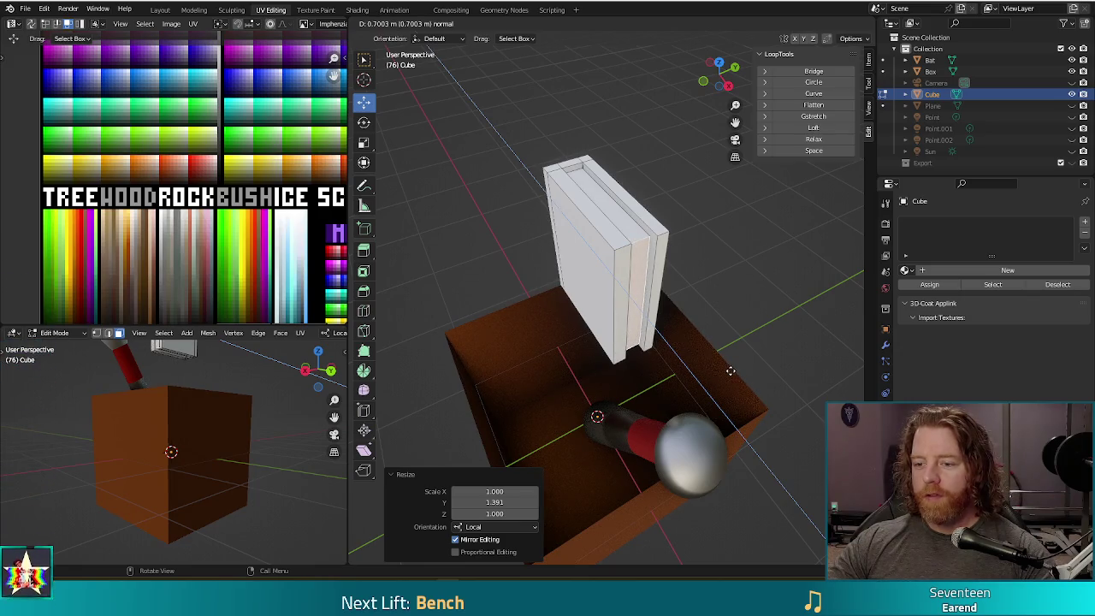
{"action": "left_click", "coordinate": [729, 368]}
{"action": "mouse_move", "coordinate": [729, 367]}
{"action": "middle_mouse_down"}
{"action": "mouse_move", "coordinate": [692, 300]}
{"action": "mouse_move", "coordinate": [704, 325]}
{"action": "middle_mouse_up"}
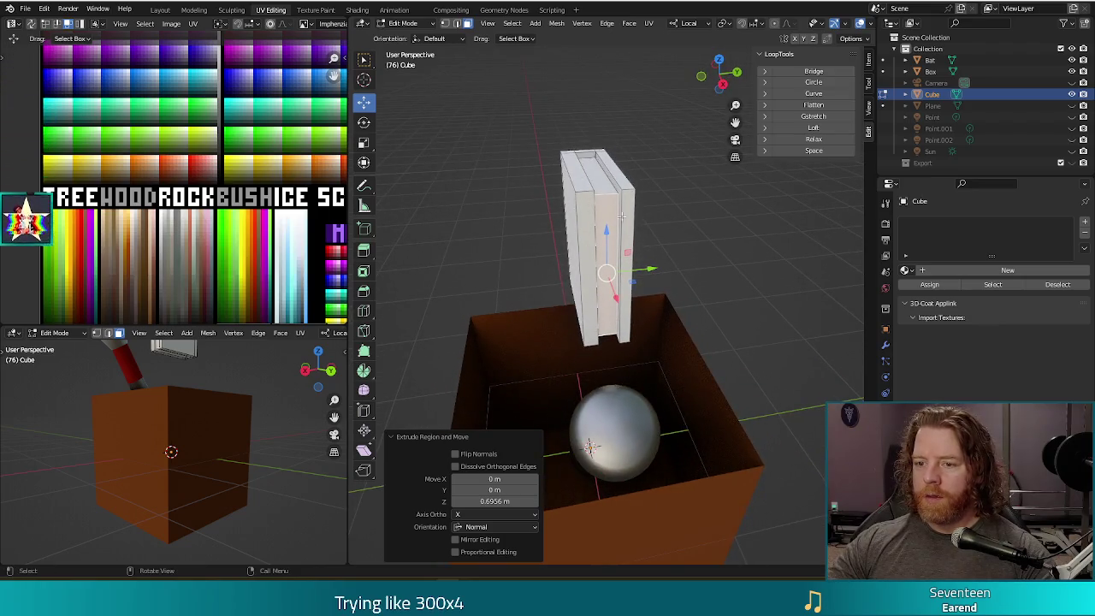
{"action": "mouse_move", "coordinate": [603, 185]}
{"action": "middle_mouse_down"}
{"action": "mouse_move", "coordinate": [589, 279]}
{"action": "mouse_move", "coordinate": [775, 309]}
{"action": "mouse_move", "coordinate": [630, 296]}
{"action": "mouse_move", "coordinate": [687, 305]}
{"action": "mouse_move", "coordinate": [672, 315]}
{"action": "middle_mouse_up"}
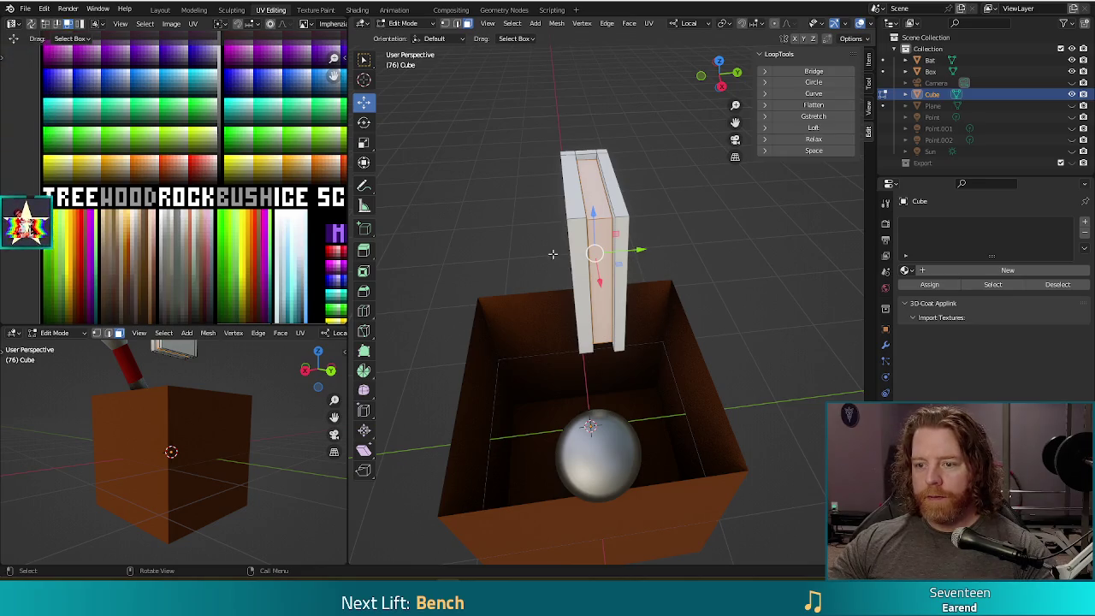
{"action": "key", "text": "shift+d"}
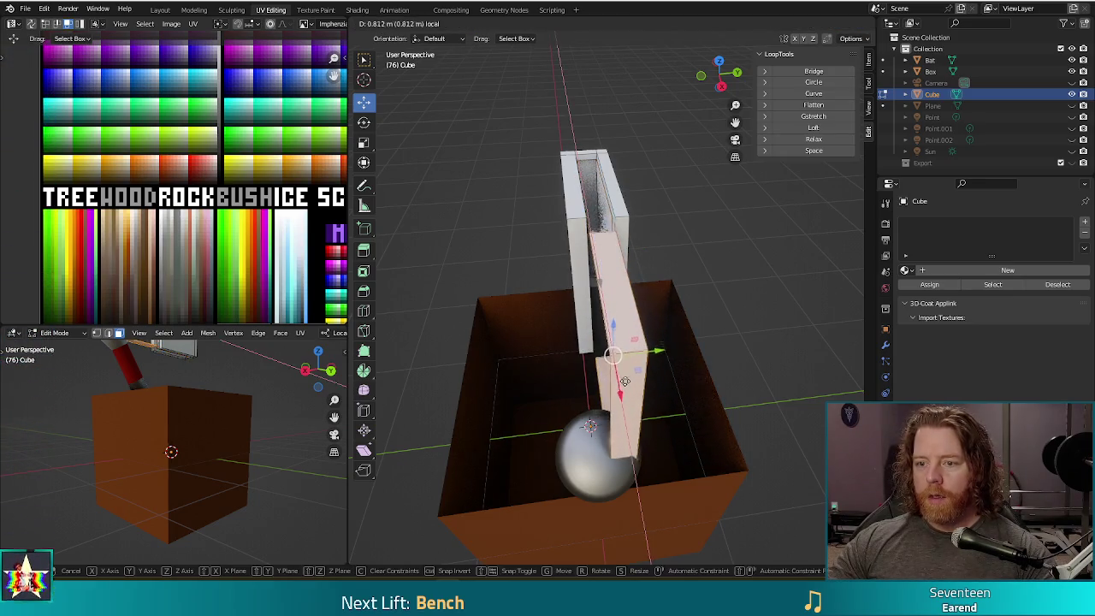
{"action": "key", "text": "Escape"}
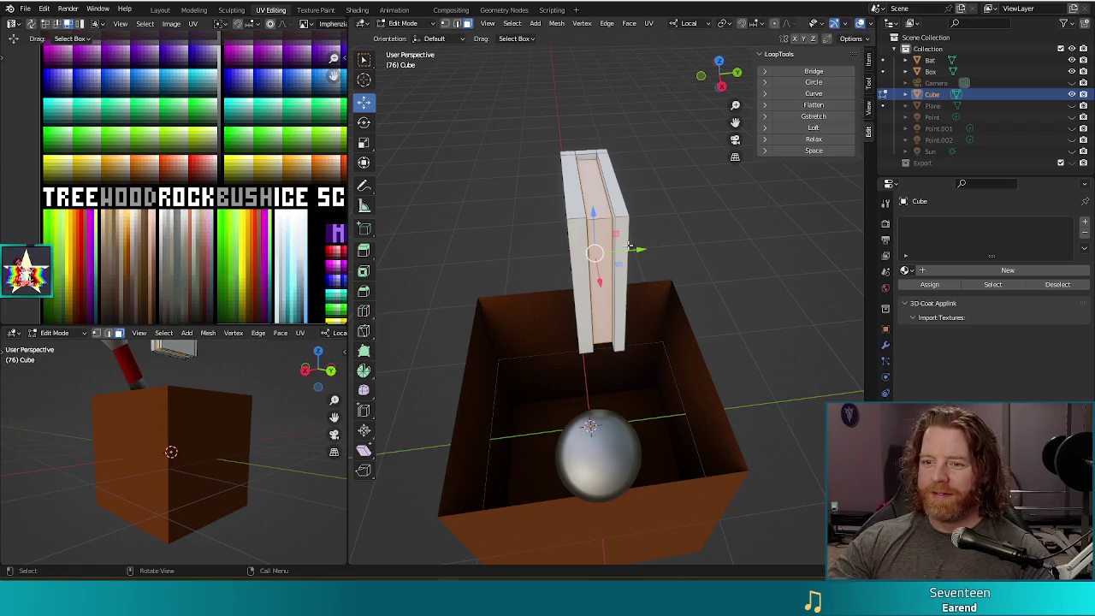
Step: Open the Browse Material list in Material Properties
{"action": "left_click", "coordinate": [906, 271]}
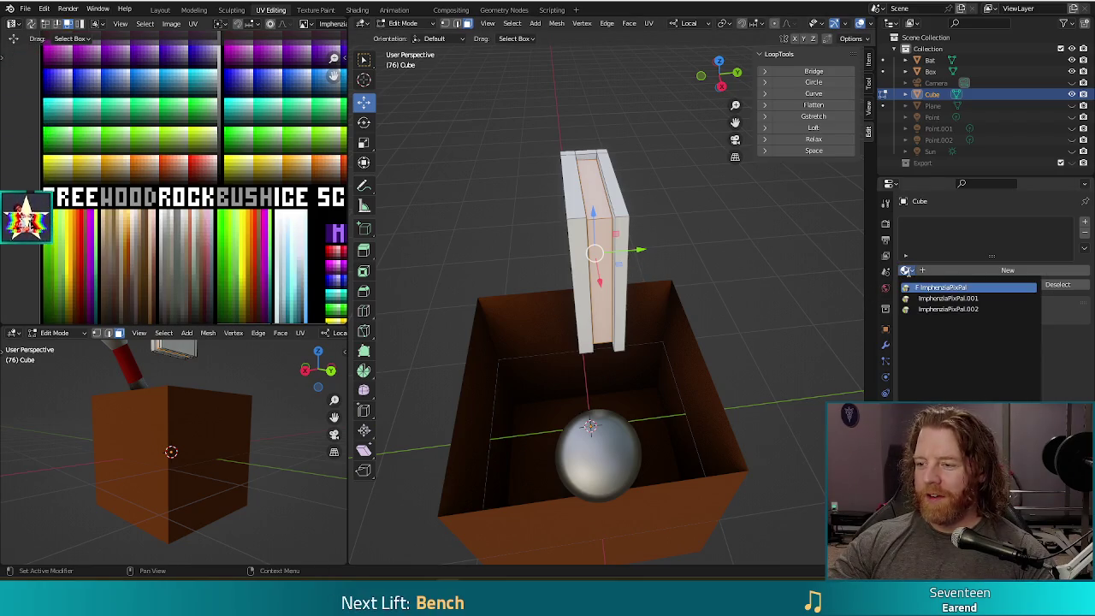
Step: Assign ImphenziaPixPal to the book, select its whole mesh, and rescale its UVs on the palette
{"action": "left_click", "coordinate": [922, 288]}
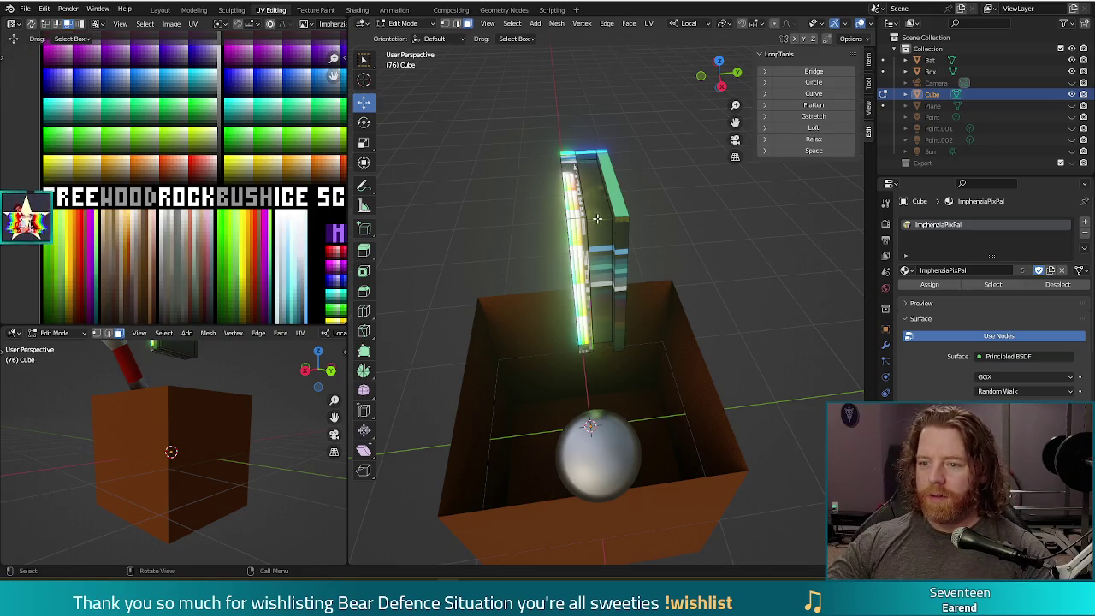
{"action": "key", "text": "l"}
{"action": "scroll", "coordinate": [193, 253], "scroll_direction": "down", "scroll_amount": 2}
{"action": "scroll", "coordinate": [228, 202], "scroll_direction": "down", "scroll_amount": 1}
{"action": "key", "text": "a"}
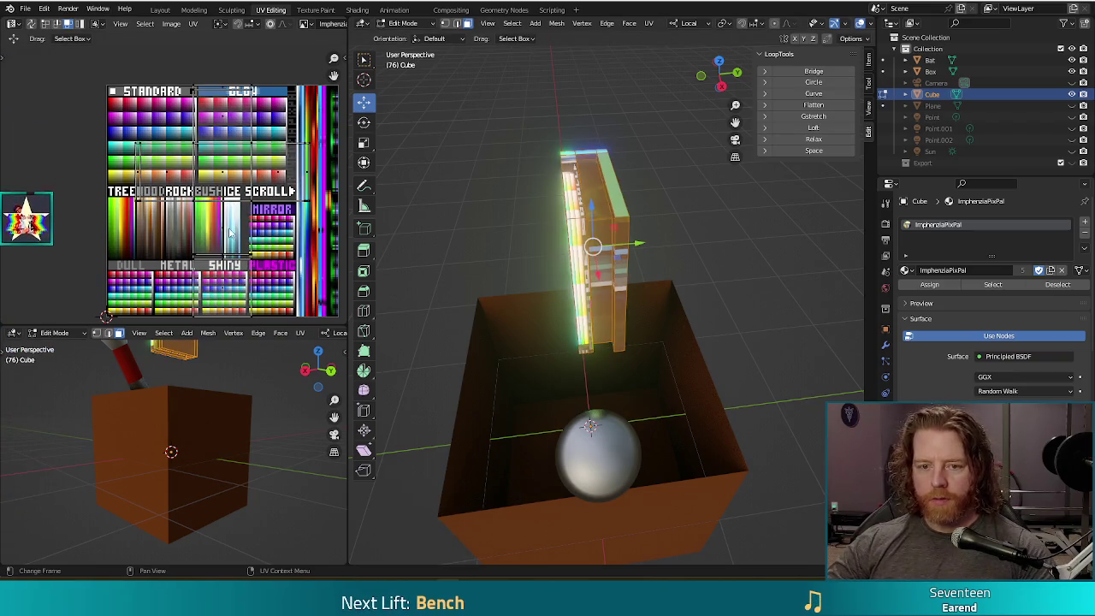
{"action": "key", "text": "s"}
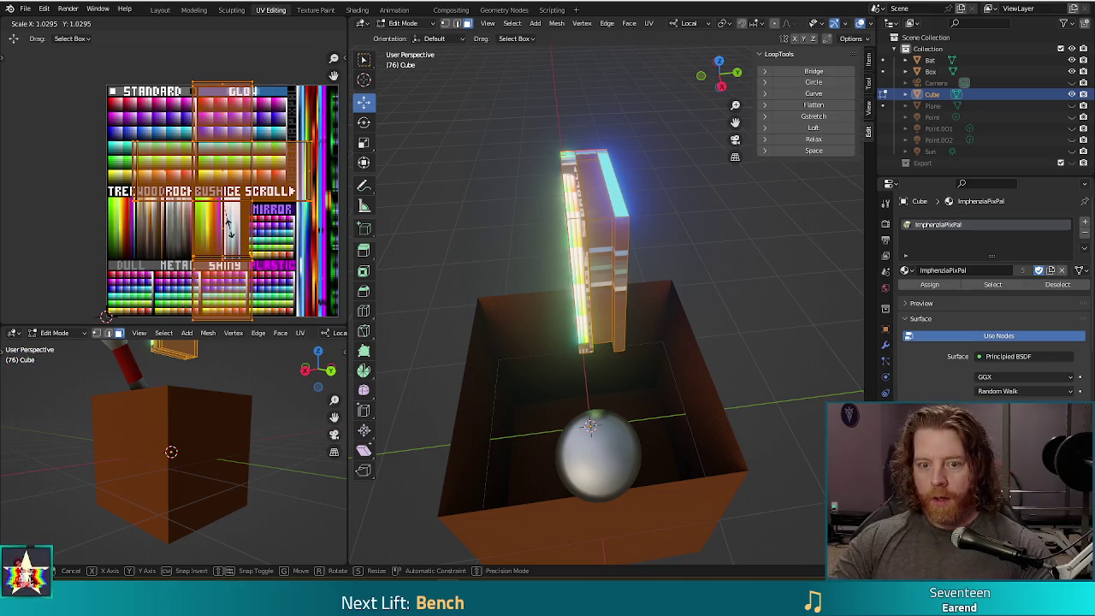
{"action": "key", "text": "Escape"}
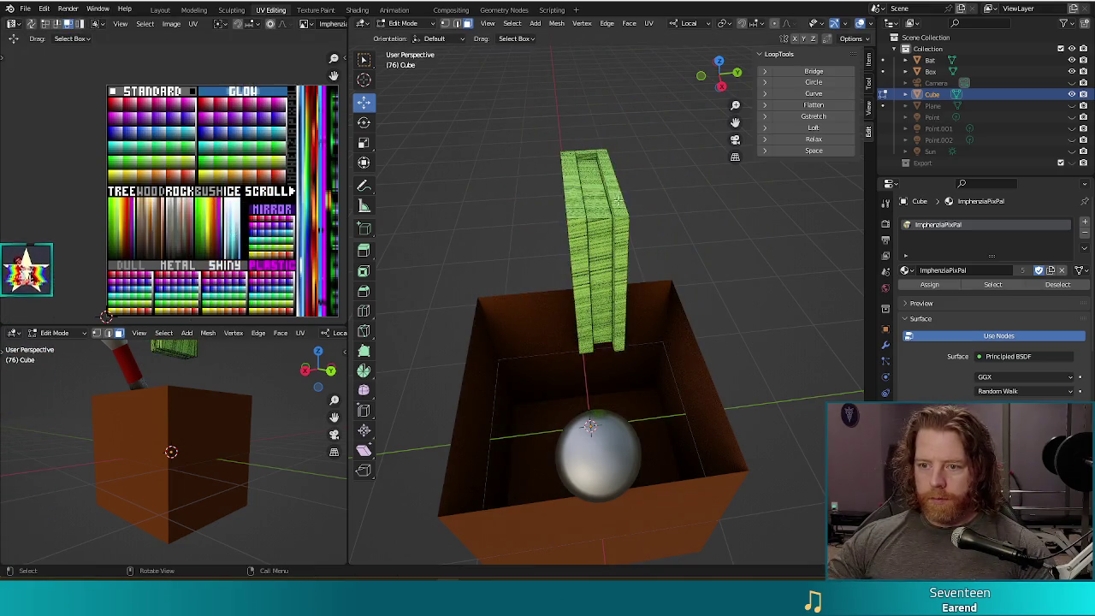
Step: Move the book's front and page face UVs so the pages use the white palette swatch
{"action": "key", "text": "l"}
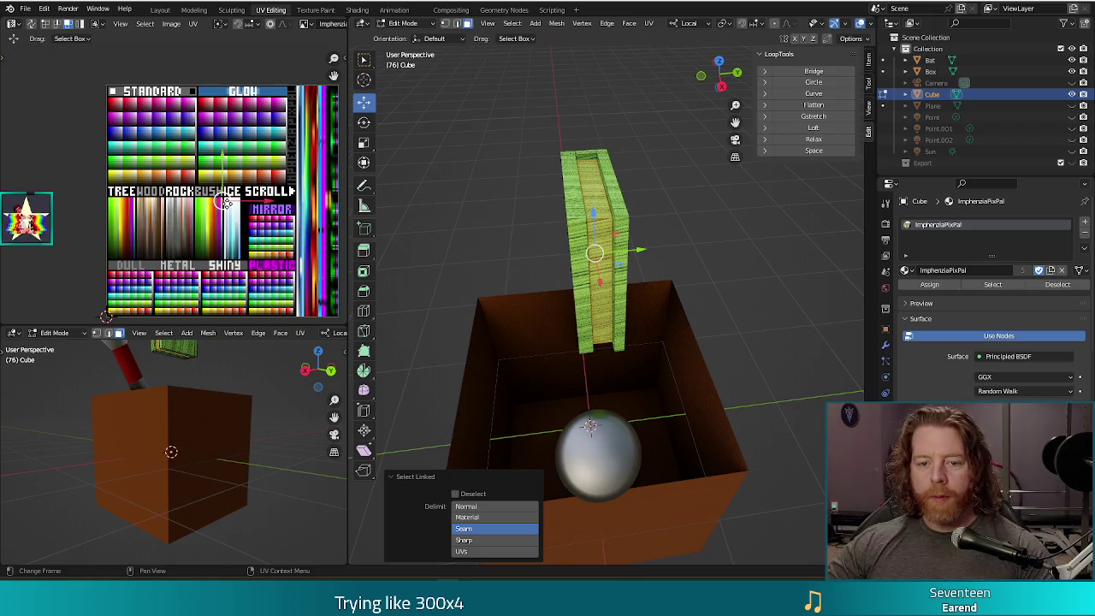
{"action": "key", "text": "g"}
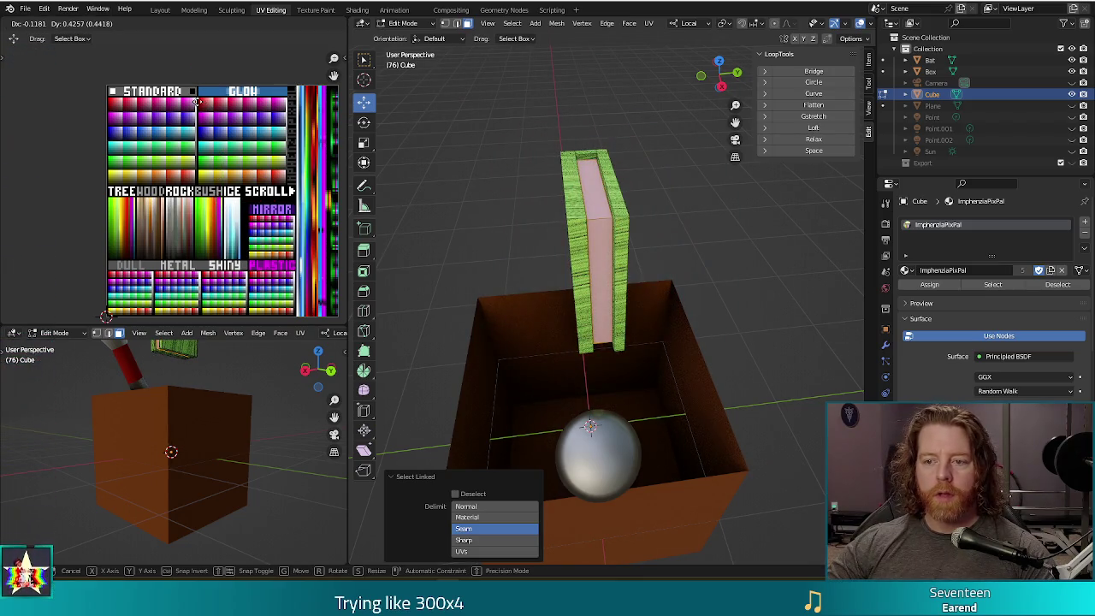
{"action": "left_click", "coordinate": [196, 101]}
{"action": "scroll", "coordinate": [199, 92], "scroll_direction": "up", "scroll_amount": 1}
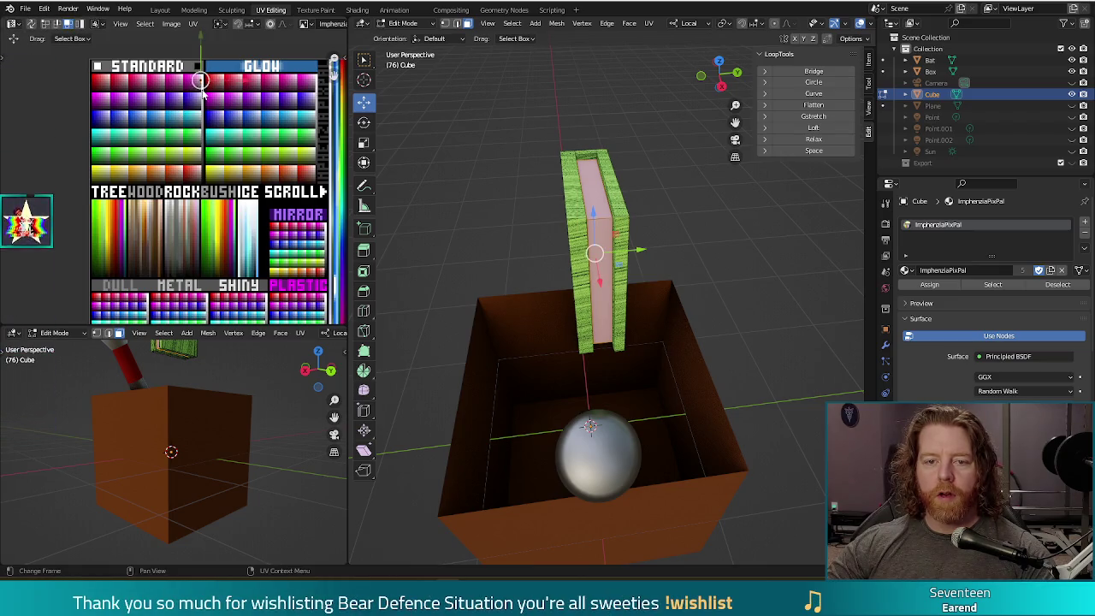
{"action": "key", "text": "g"}
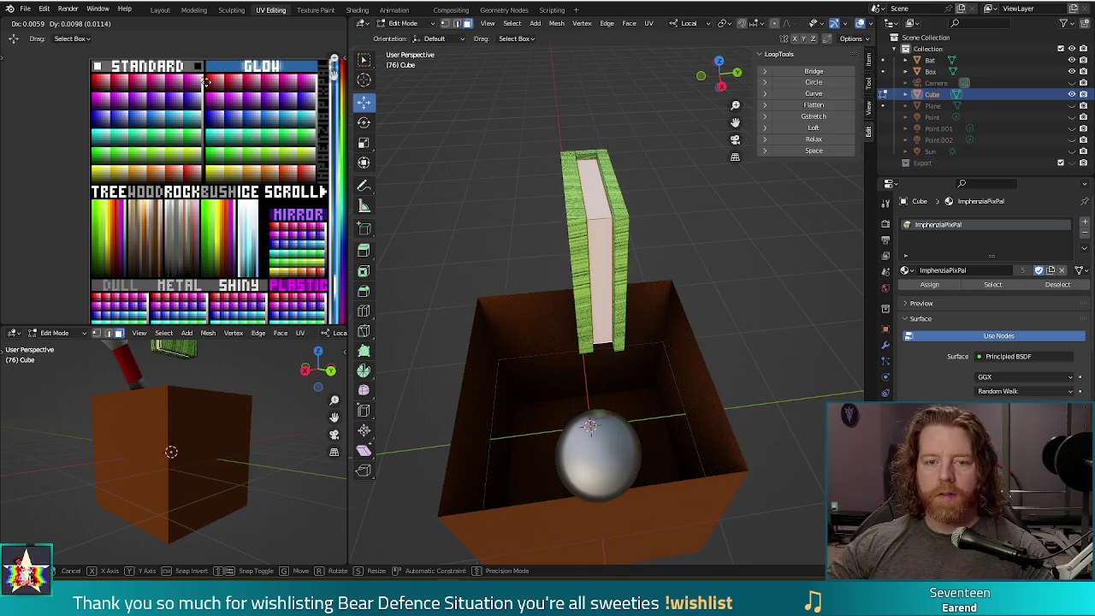
{"action": "left_click", "coordinate": [205, 81]}
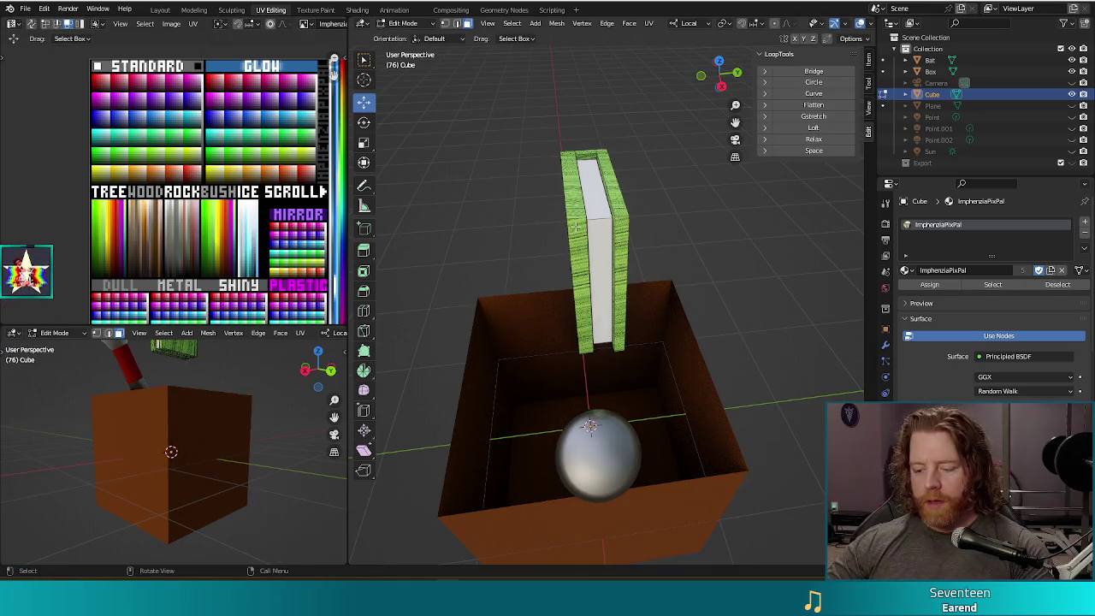
Step: Move the book's cover face UVs onto a purple palette swatch, then try another colour
{"action": "key", "text": "l"}
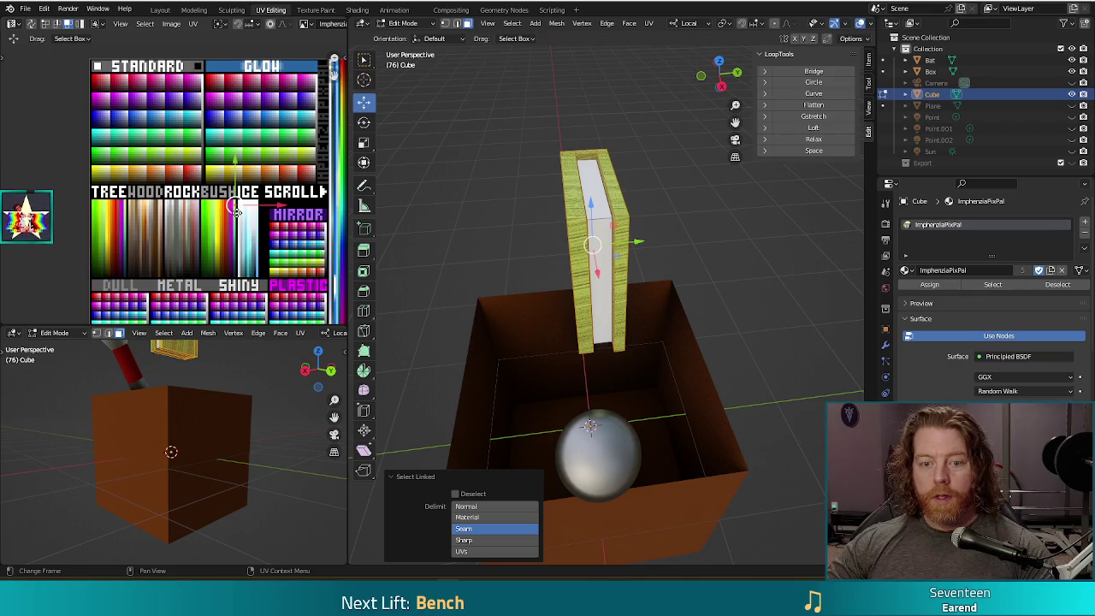
{"action": "key", "text": "g"}
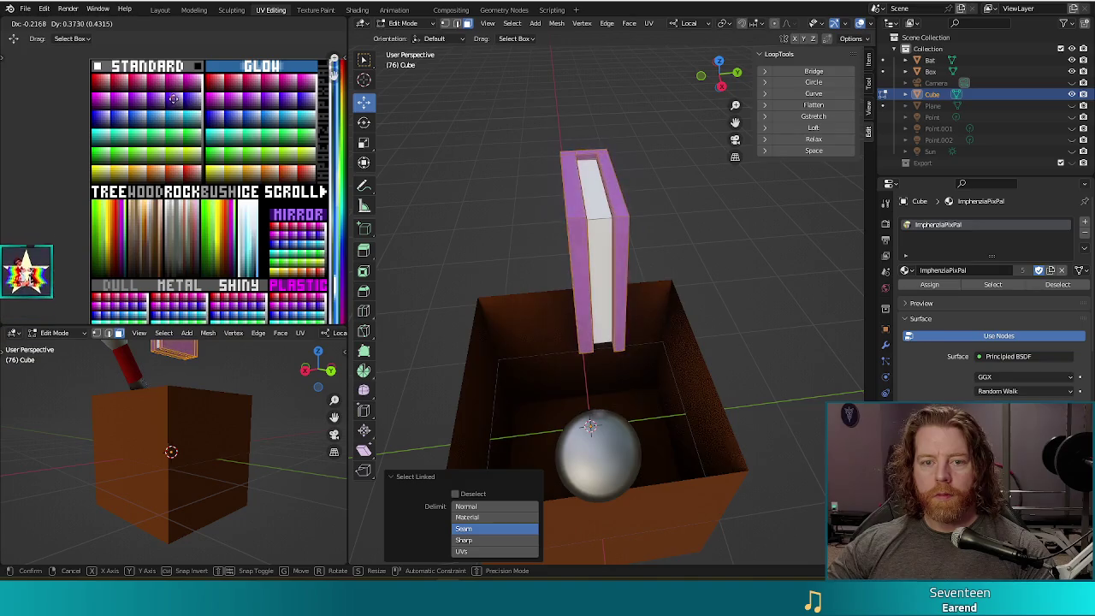
{"action": "left_click", "coordinate": [169, 95]}
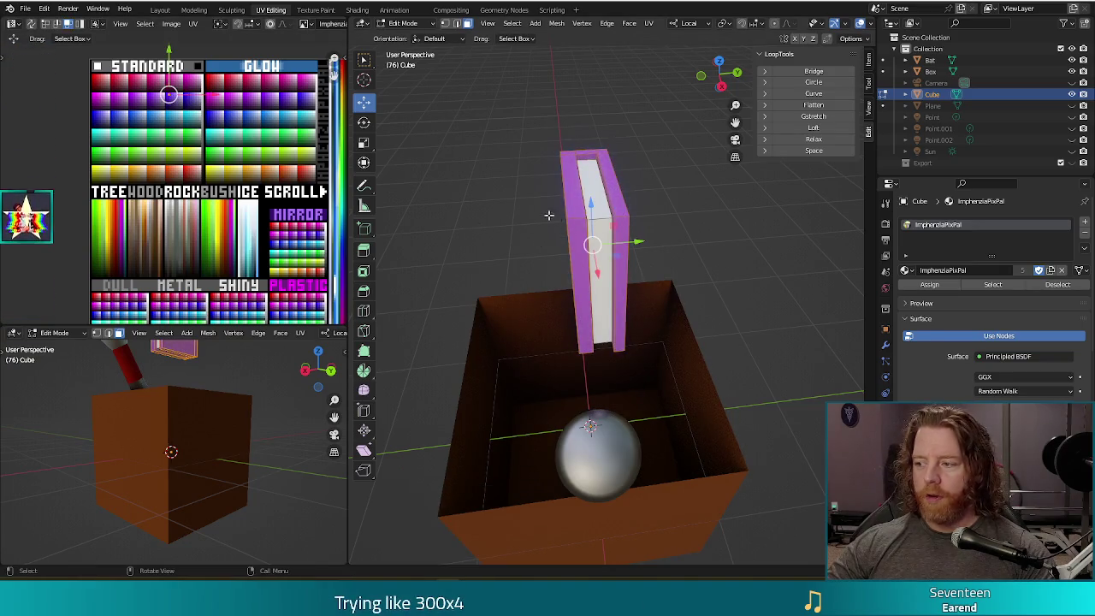
{"action": "middle_click_drag", "start_coordinate": [490, 242], "coordinate": [458, 233]}
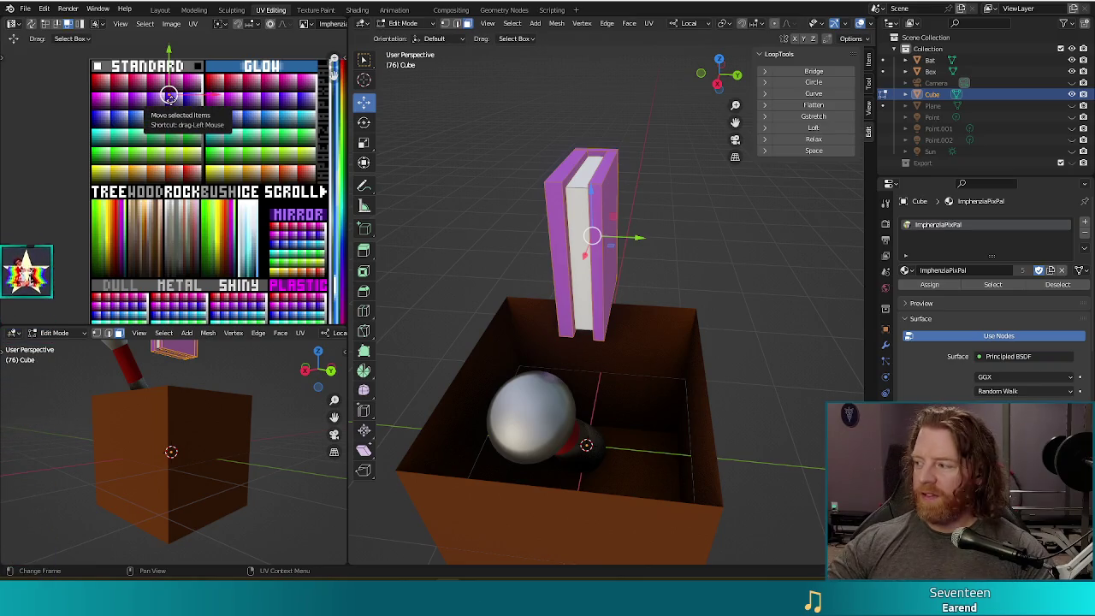
{"action": "key", "text": "g"}
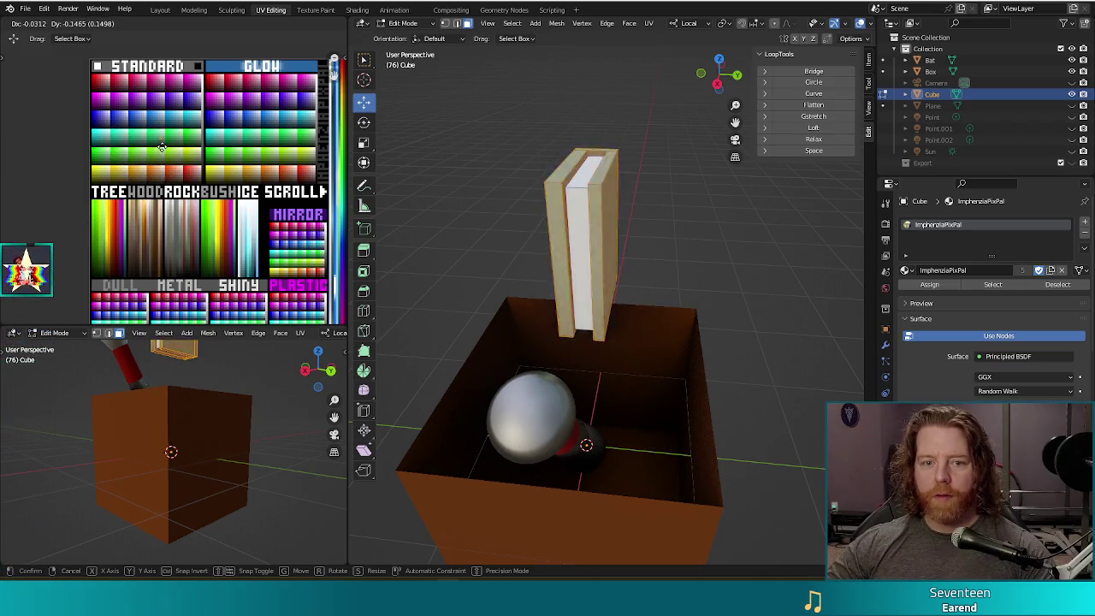
{"action": "left_click", "coordinate": [96, 170]}
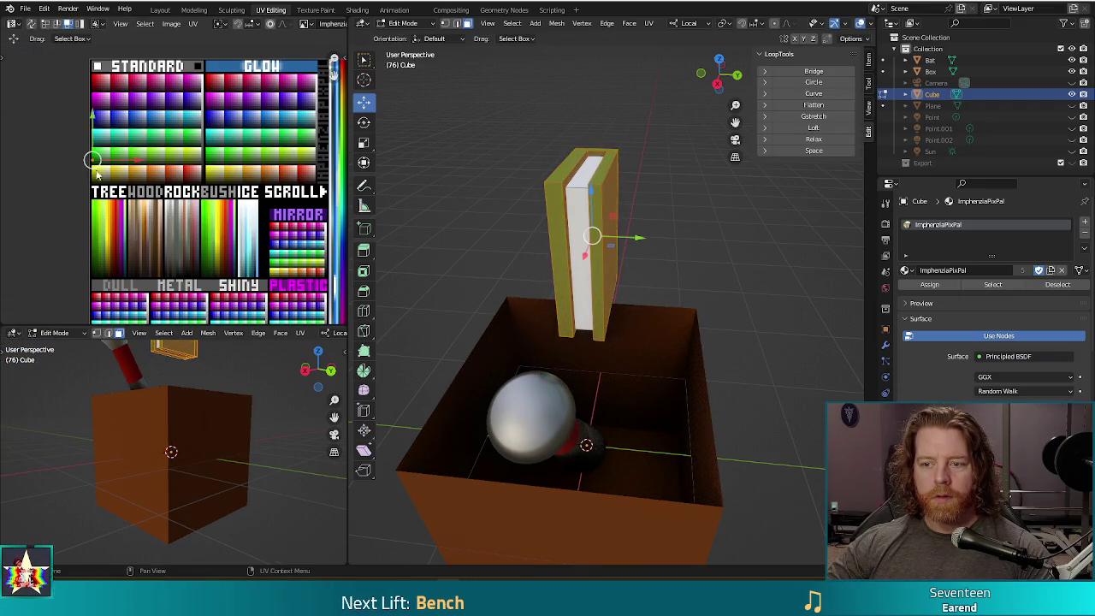
Step: Move the connected cover faces' UVs to deep blue and return to Object Mode
{"action": "mouse_move", "coordinate": [449, 237]}
{"action": "middle_mouse_down"}
{"action": "mouse_move", "coordinate": [616, 237]}
{"action": "mouse_move", "coordinate": [601, 234]}
{"action": "middle_mouse_up"}
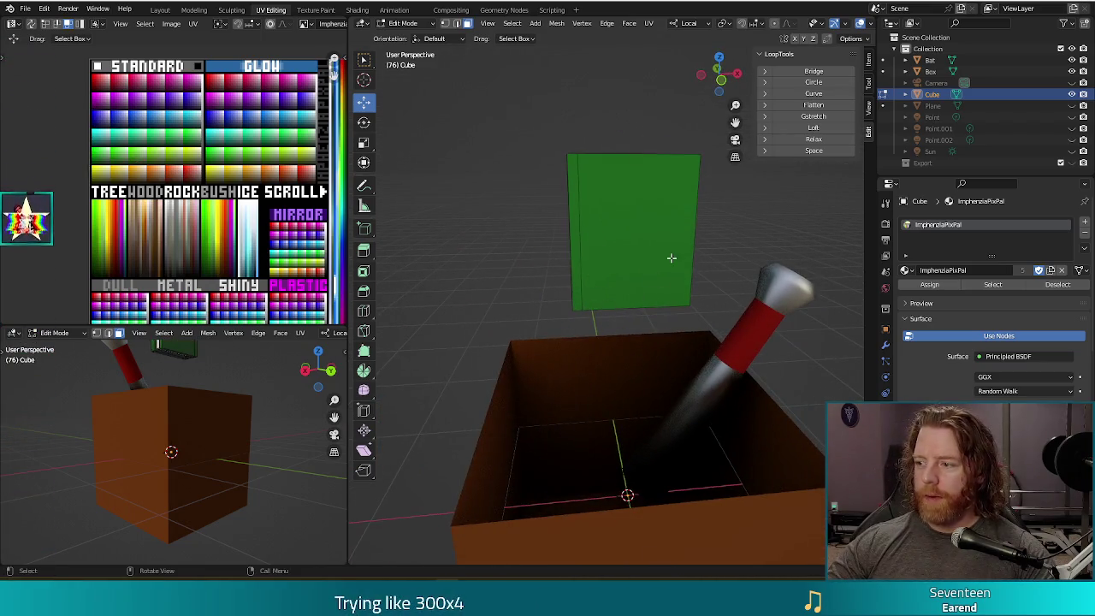
{"action": "middle_click_drag", "start_coordinate": [728, 231], "coordinate": [587, 243]}
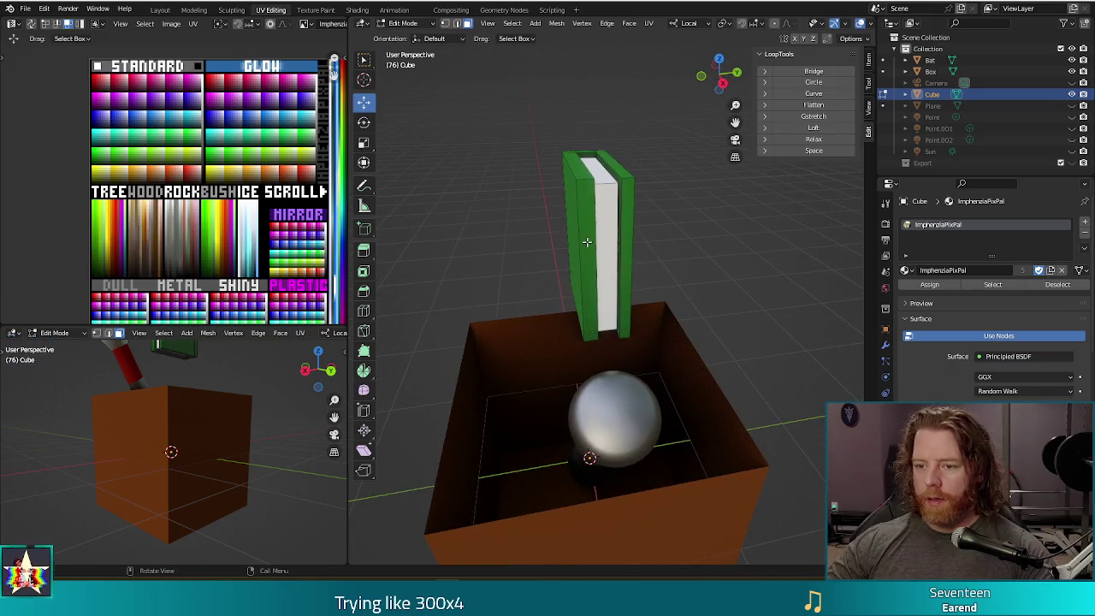
{"action": "key", "text": "l"}
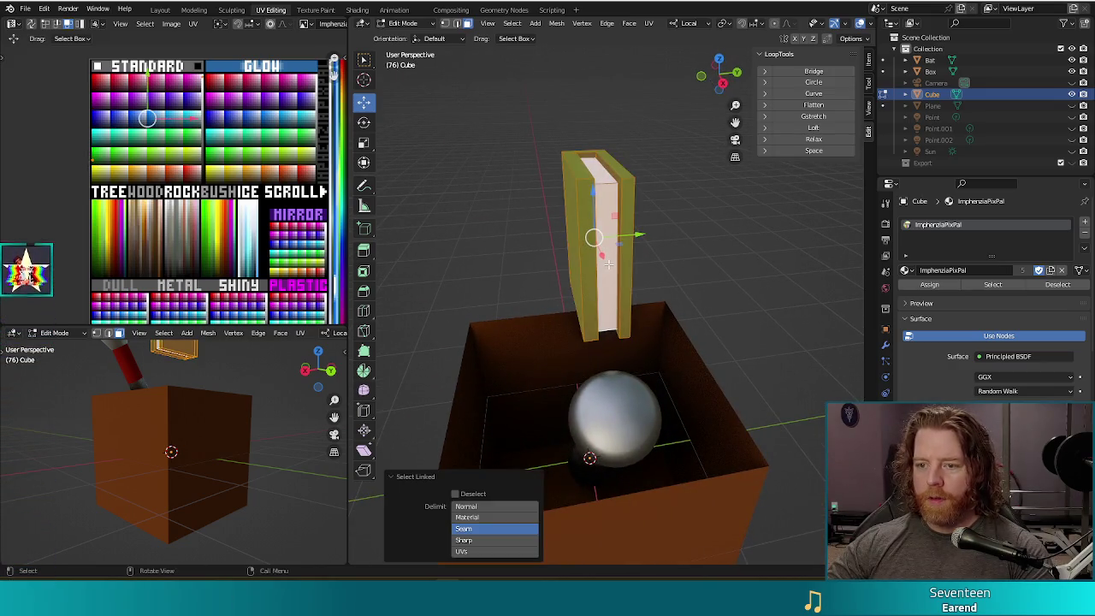
{"action": "key", "text": "j"}
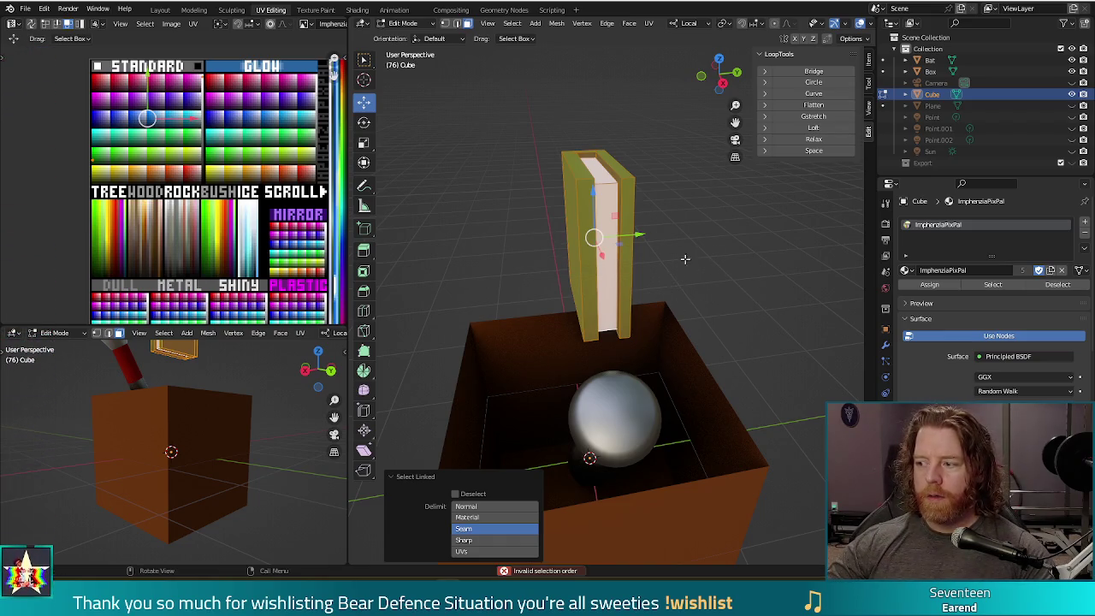
{"action": "middle_click_drag", "start_coordinate": [724, 255], "coordinate": [601, 244]}
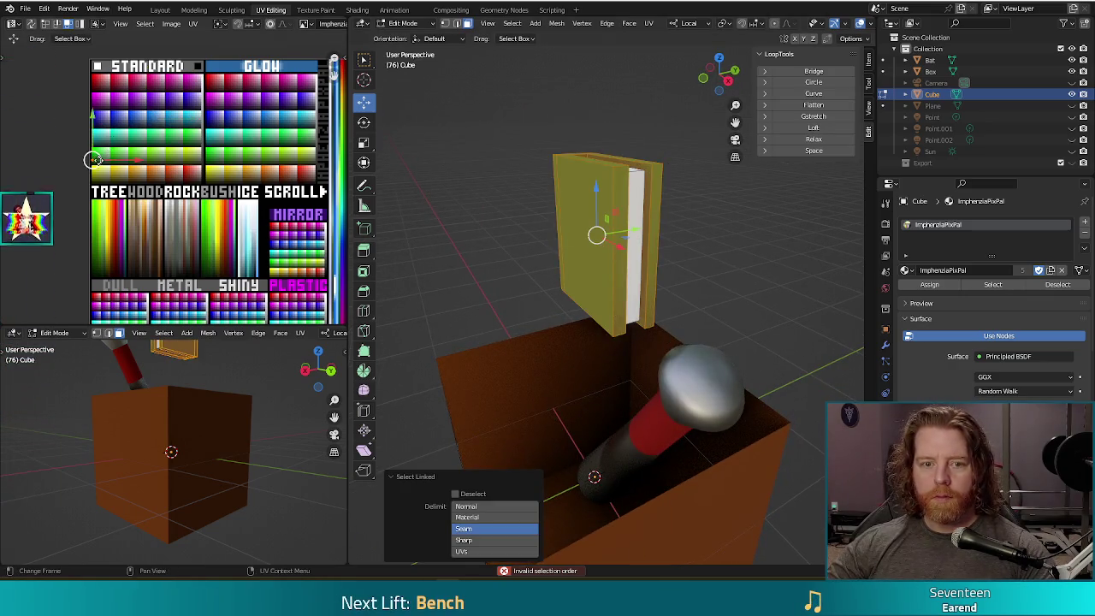
{"action": "key", "text": "g"}
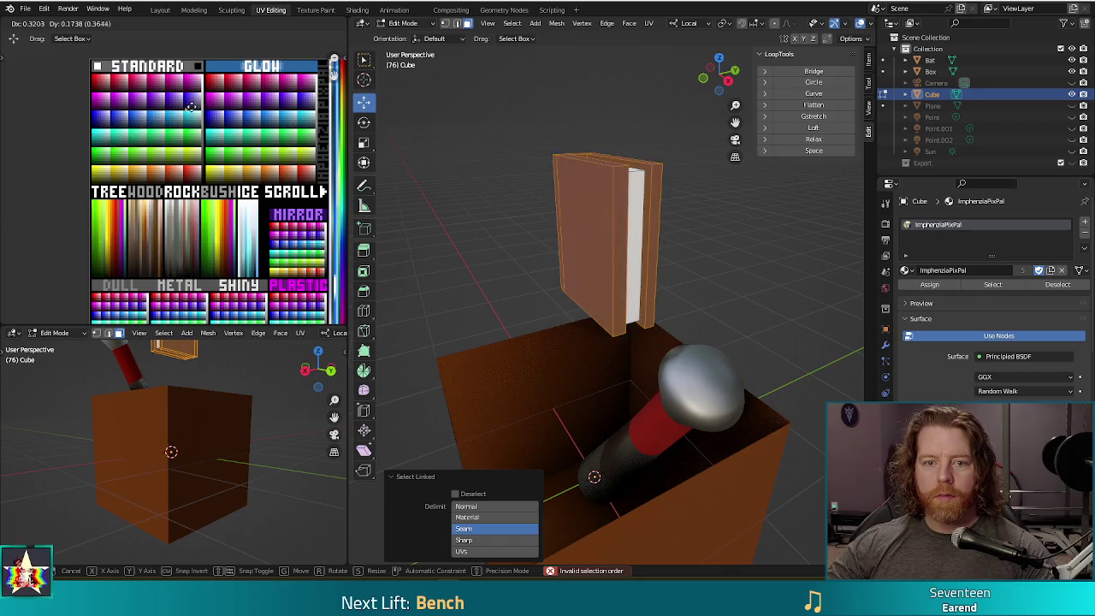
{"action": "left_click", "coordinate": [190, 103]}
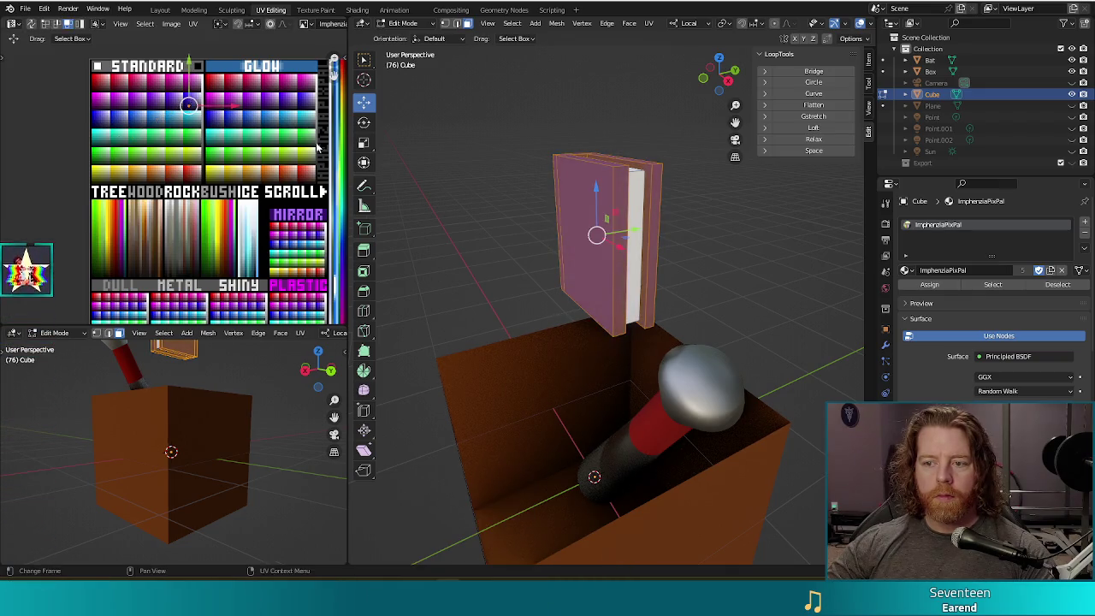
{"action": "key", "text": "Tab"}
{"action": "mouse_move", "coordinate": [470, 310]}
{"action": "middle_mouse_down"}
{"action": "mouse_move", "coordinate": [466, 263]}
{"action": "mouse_move", "coordinate": [457, 277]}
{"action": "mouse_move", "coordinate": [476, 310]}
{"action": "mouse_move", "coordinate": [559, 313]}
{"action": "mouse_move", "coordinate": [510, 230]}
{"action": "middle_mouse_up"}
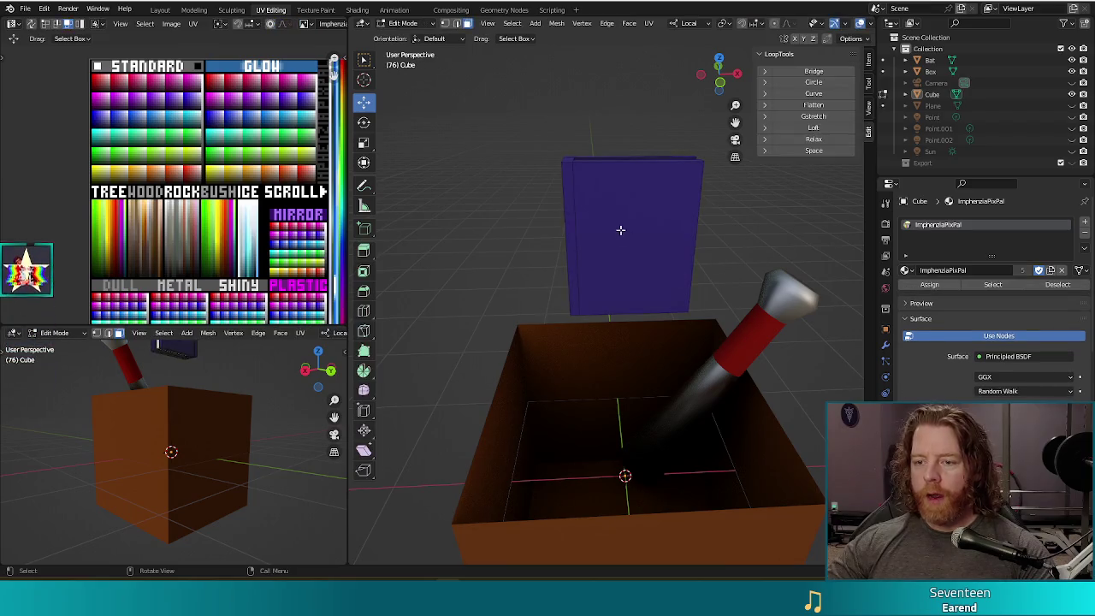
{"action": "left_click", "coordinate": [676, 276]}
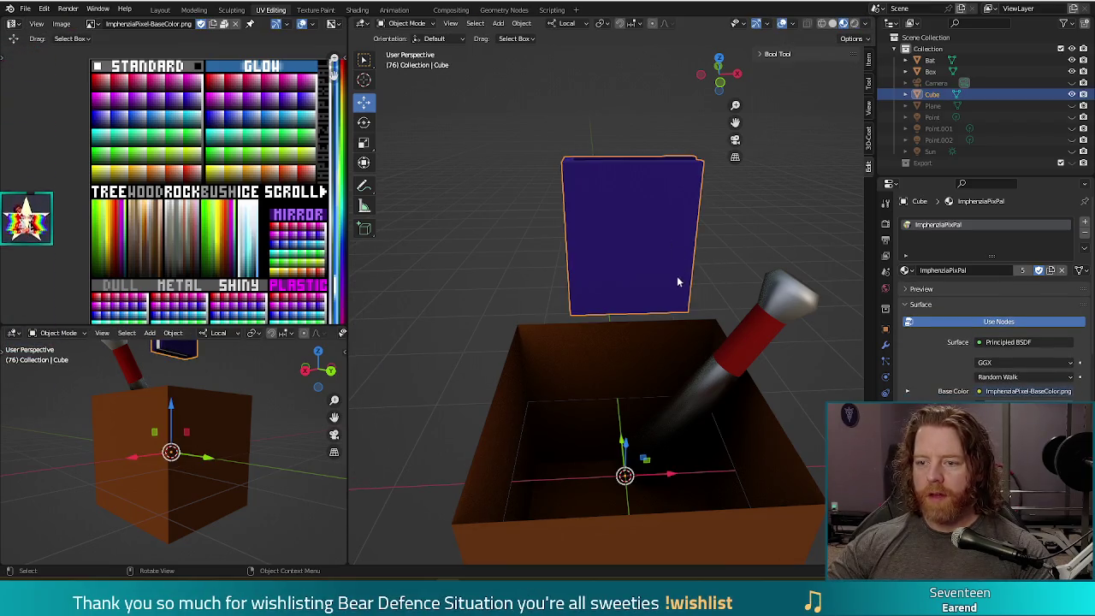
Step: Set the book's origin to geometry and lower it 0.98109 m into the box beside the bat
{"action": "right_click", "coordinate": [658, 245]}
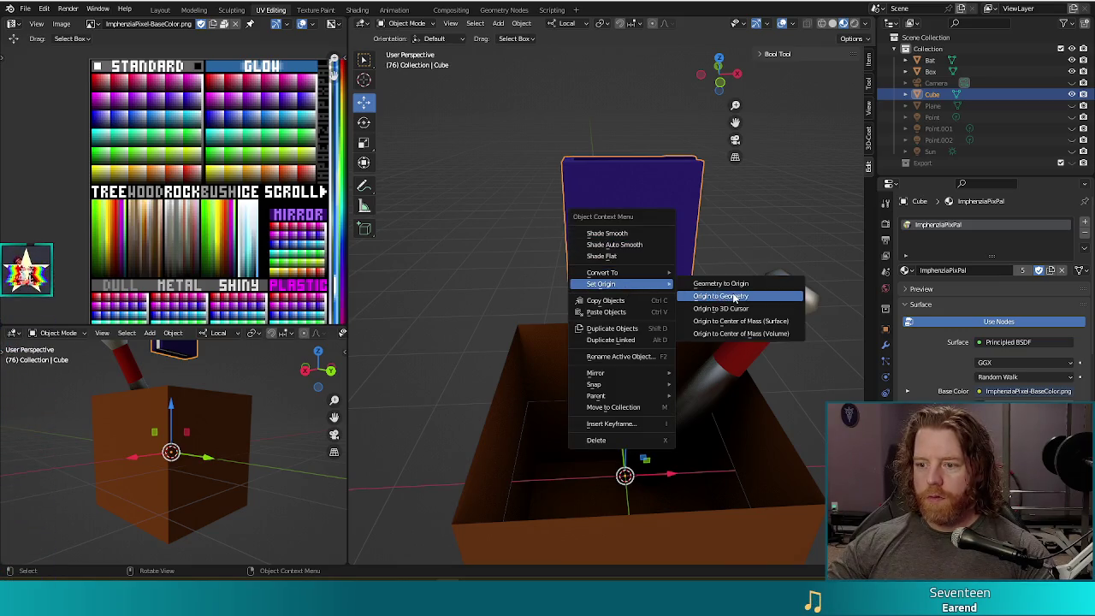
{"action": "left_click", "coordinate": [720, 297]}
{"action": "key", "text": "KP_1"}
{"action": "scroll", "coordinate": [669, 338], "scroll_direction": "down", "scroll_amount": 2}
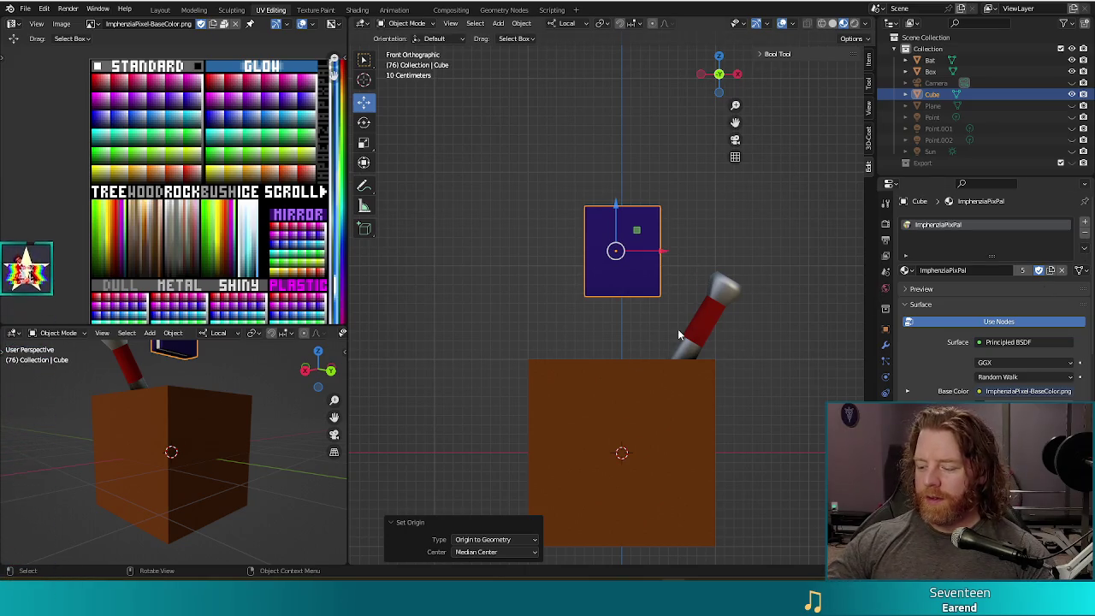
{"action": "left_click_drag", "start_coordinate": [658, 254], "coordinate": [661, 370]}
{"action": "mouse_move", "coordinate": [660, 370]}
{"action": "middle_mouse_down"}
{"action": "mouse_move", "coordinate": [698, 416]}
{"action": "mouse_move", "coordinate": [689, 411]}
{"action": "middle_mouse_up"}
{"action": "left_click", "coordinate": [678, 392]}
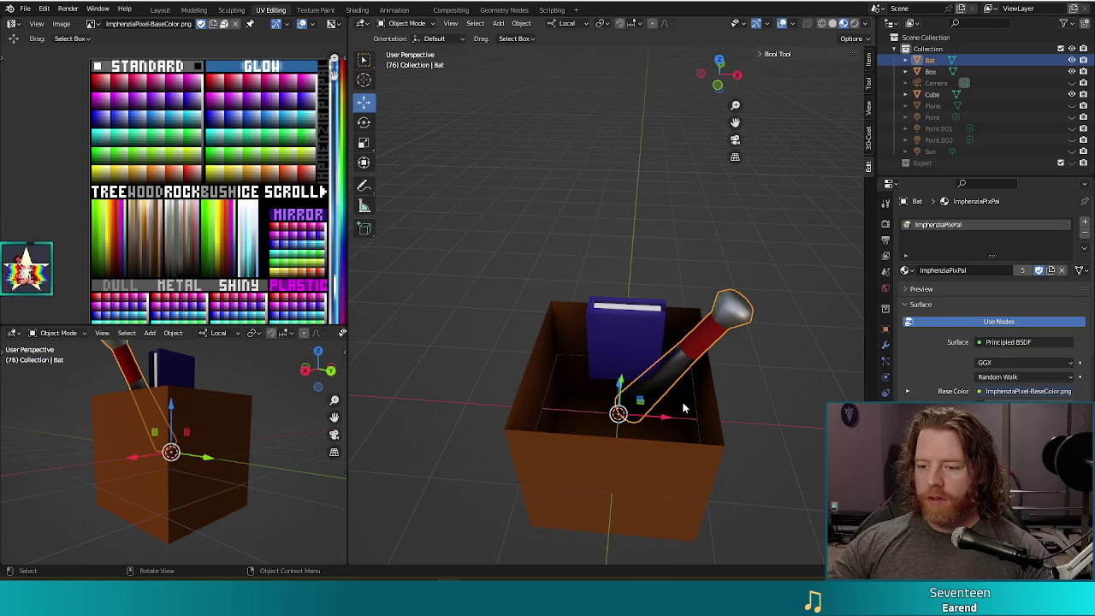
Step: Rotate the bat diagonally in top view and move it toward a corner of the box
{"action": "left_click_drag", "start_coordinate": [640, 399], "coordinate": [620, 402]}
{"action": "key", "text": "KP_7"}
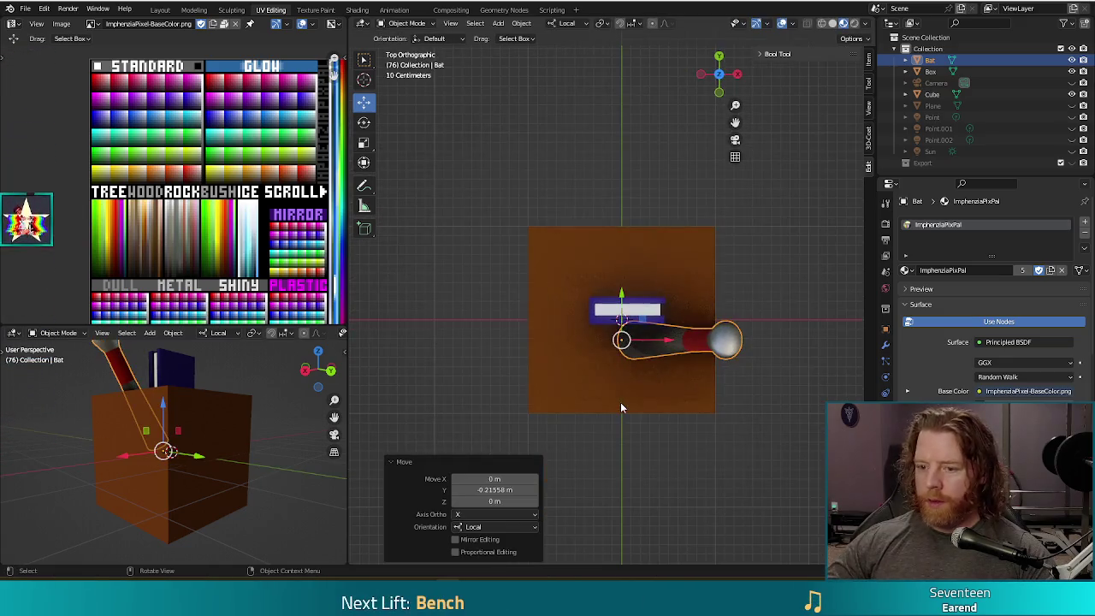
{"action": "key", "text": "r"}
{"action": "left_click", "coordinate": [653, 302]}
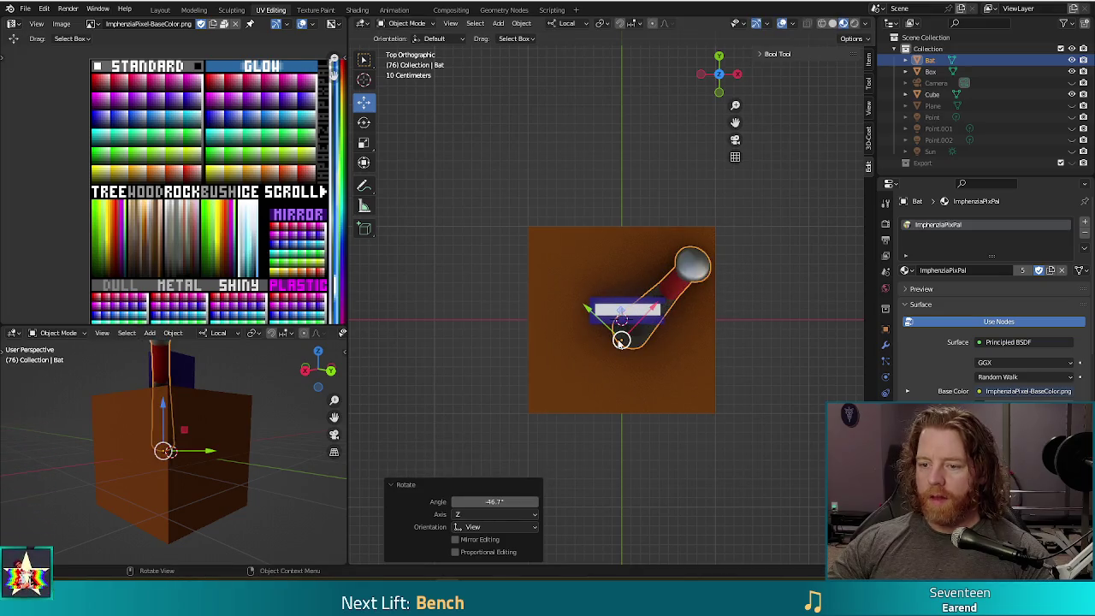
{"action": "left_click_drag", "start_coordinate": [621, 340], "coordinate": [633, 371]}
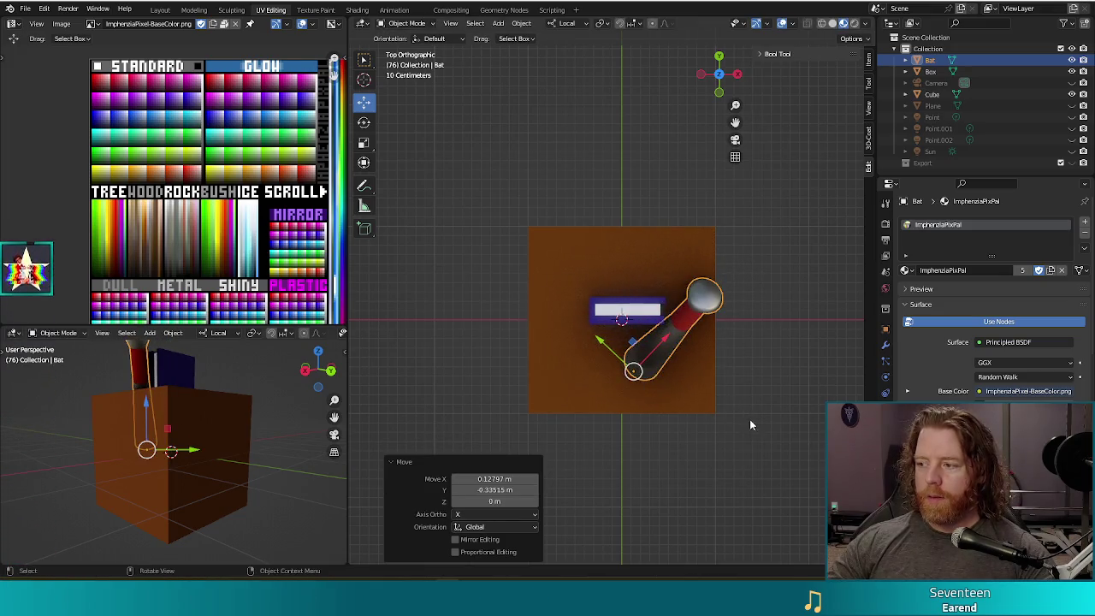
{"action": "middle_click_drag", "start_coordinate": [749, 425], "coordinate": [759, 270]}
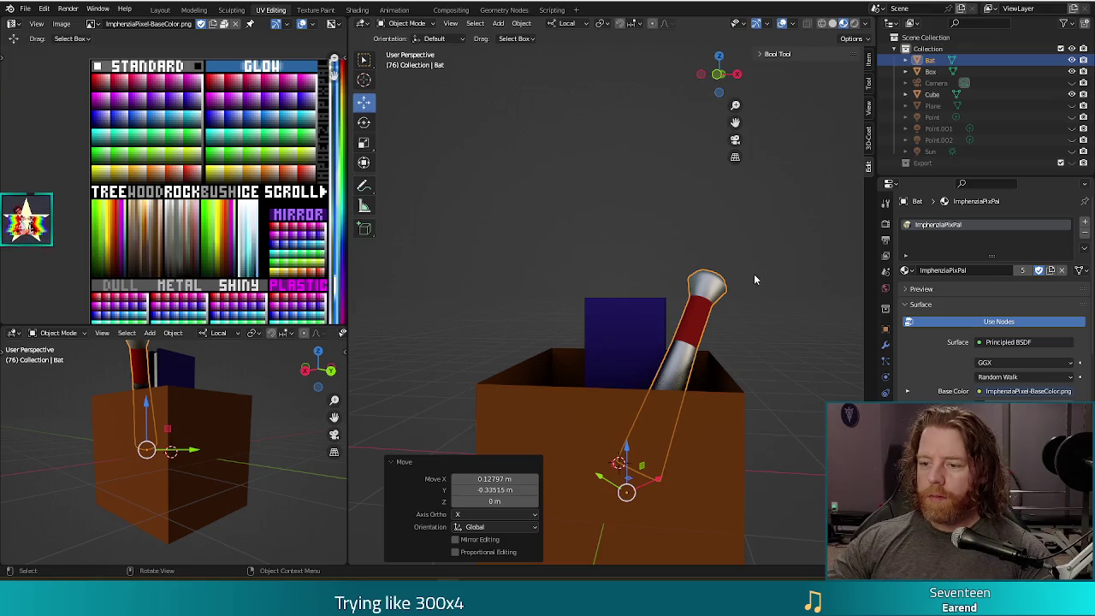
{"action": "mouse_move", "coordinate": [741, 299]}
{"action": "middle_mouse_down"}
{"action": "mouse_move", "coordinate": [748, 412]}
{"action": "mouse_move", "coordinate": [728, 397]}
{"action": "middle_mouse_up"}
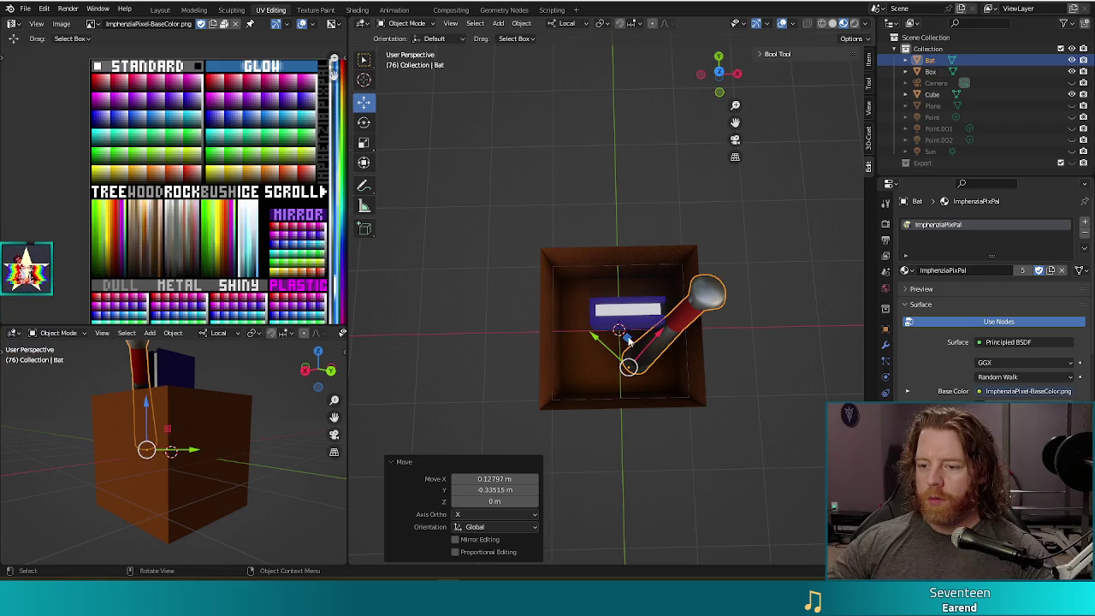
{"action": "key", "text": "g"}
{"action": "key", "text": "shift+z"}
{"action": "key", "text": "shift+z"}
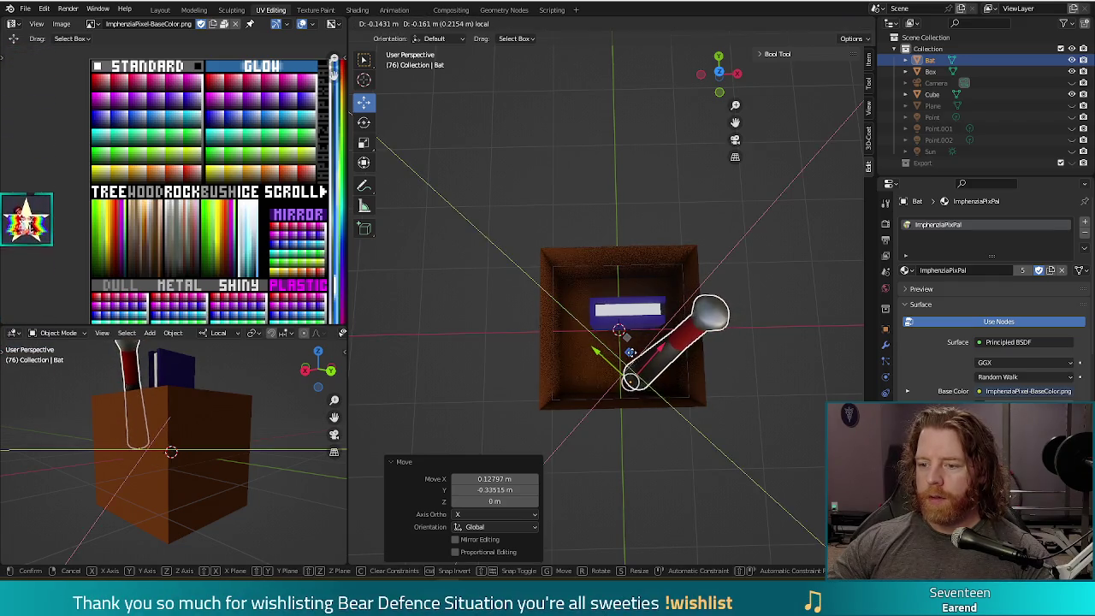
{"action": "left_click", "coordinate": [650, 359]}
Step: Tilt the bat, raise it slightly, and steepen the tilt so it leans out of the box
{"action": "middle_click_drag", "start_coordinate": [753, 385], "coordinate": [754, 264]}
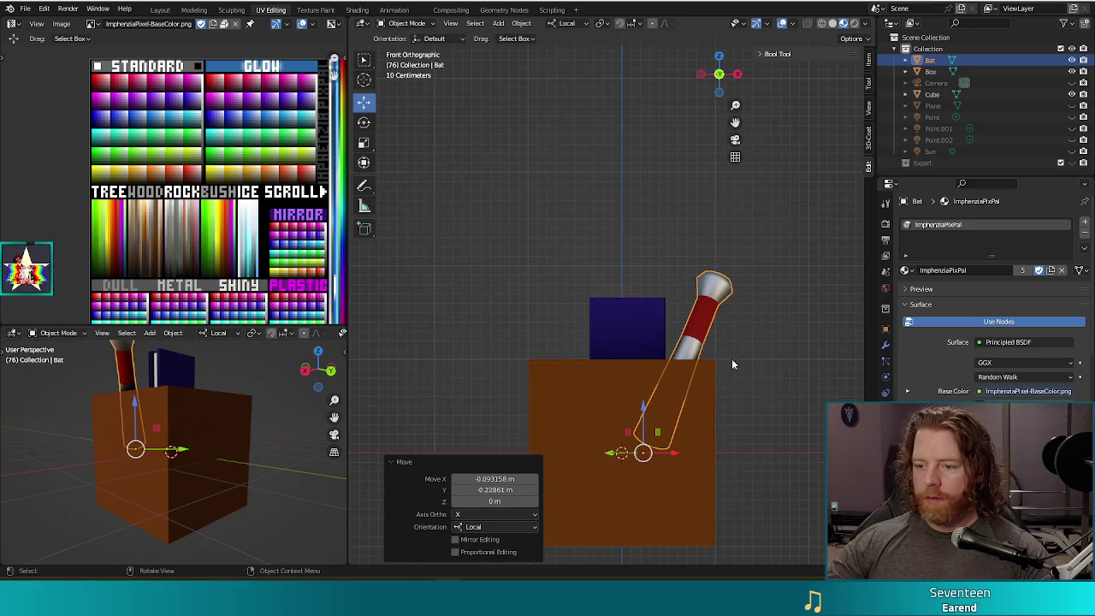
{"action": "key", "text": "r"}
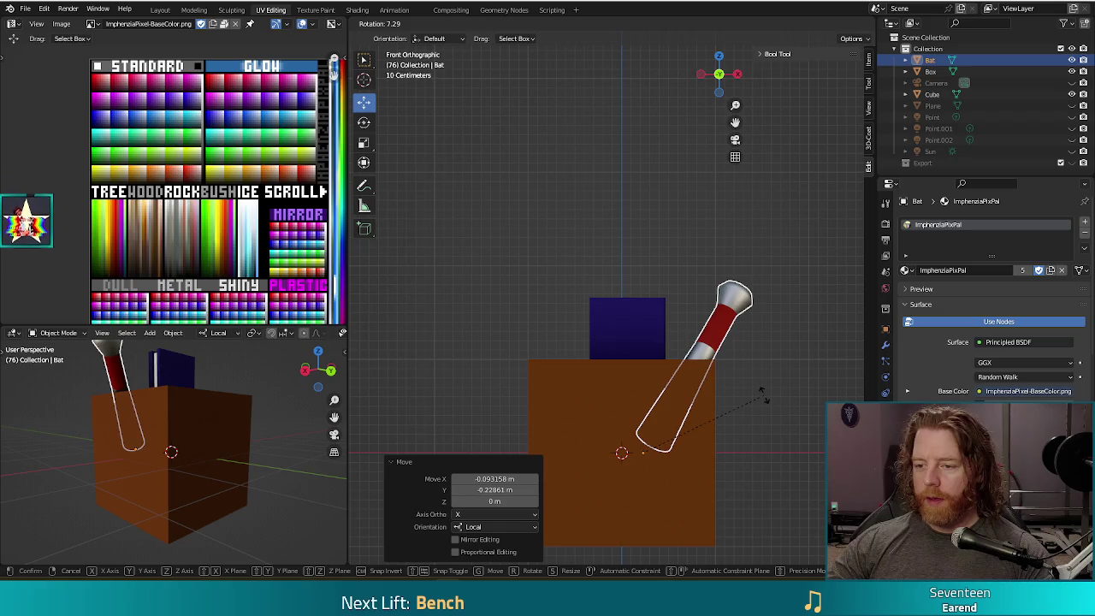
{"action": "left_click", "coordinate": [762, 393]}
{"action": "key", "text": "g"}
{"action": "left_click", "coordinate": [767, 376]}
{"action": "key", "text": "r"}
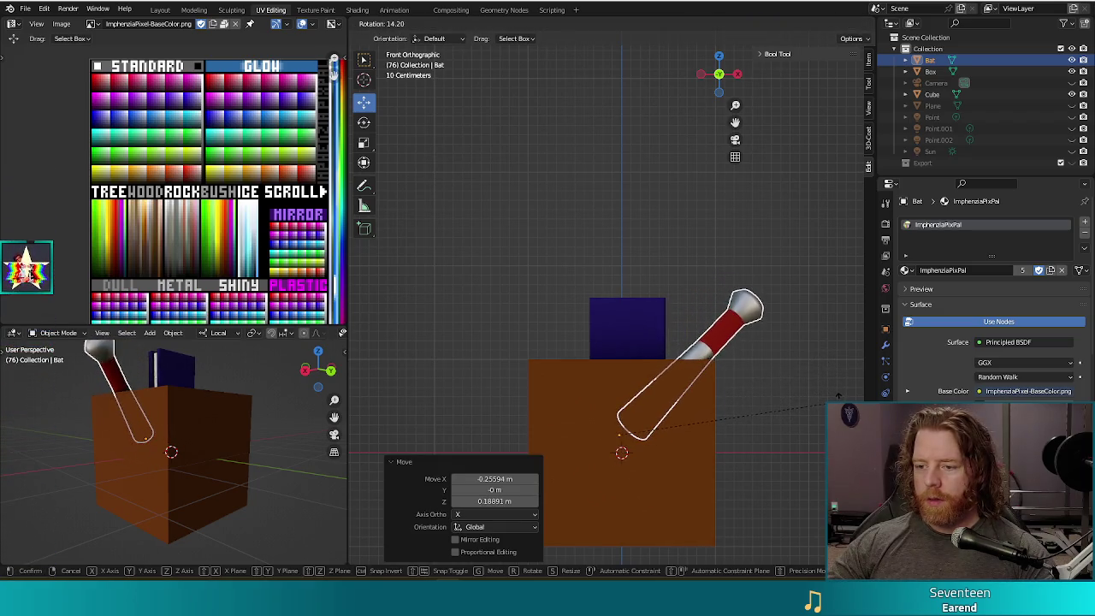
{"action": "left_click", "coordinate": [834, 387]}
{"action": "mouse_move", "coordinate": [834, 387]}
{"action": "middle_mouse_down"}
{"action": "mouse_move", "coordinate": [693, 286]}
{"action": "mouse_move", "coordinate": [646, 342]}
{"action": "middle_mouse_up"}
{"action": "left_click", "coordinate": [646, 342]}
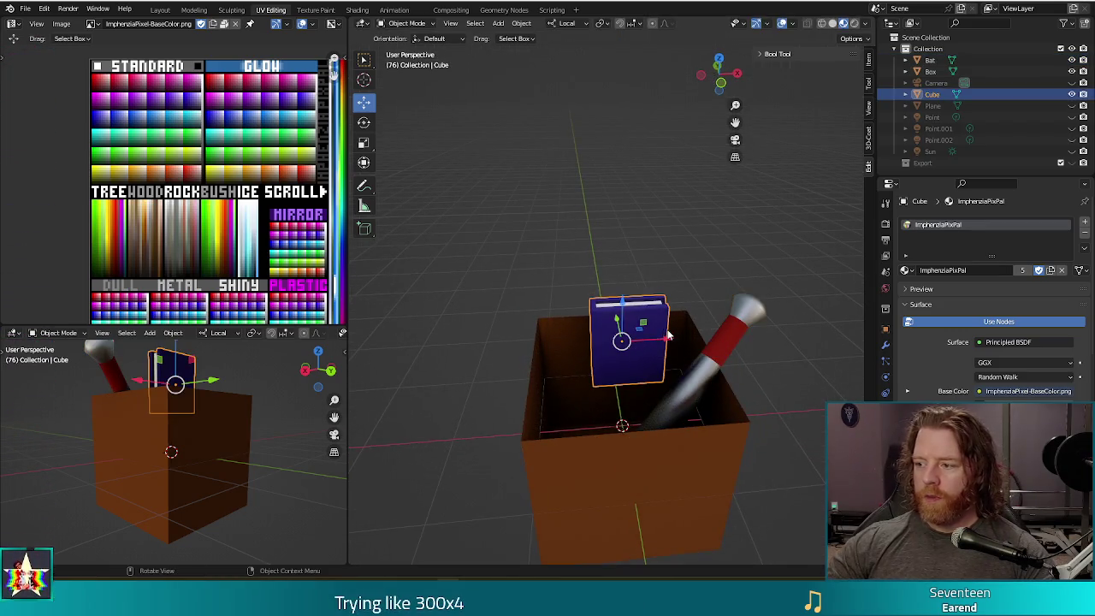
Step: Rotate the book 19° and shift it along its local Y axis into the box
{"action": "left_click_drag", "start_coordinate": [663, 342], "coordinate": [682, 339]}
{"action": "mouse_move", "coordinate": [681, 339]}
{"action": "middle_mouse_down"}
{"action": "mouse_move", "coordinate": [611, 346]}
{"action": "mouse_move", "coordinate": [745, 341]}
{"action": "middle_mouse_up"}
{"action": "key", "text": "r"}
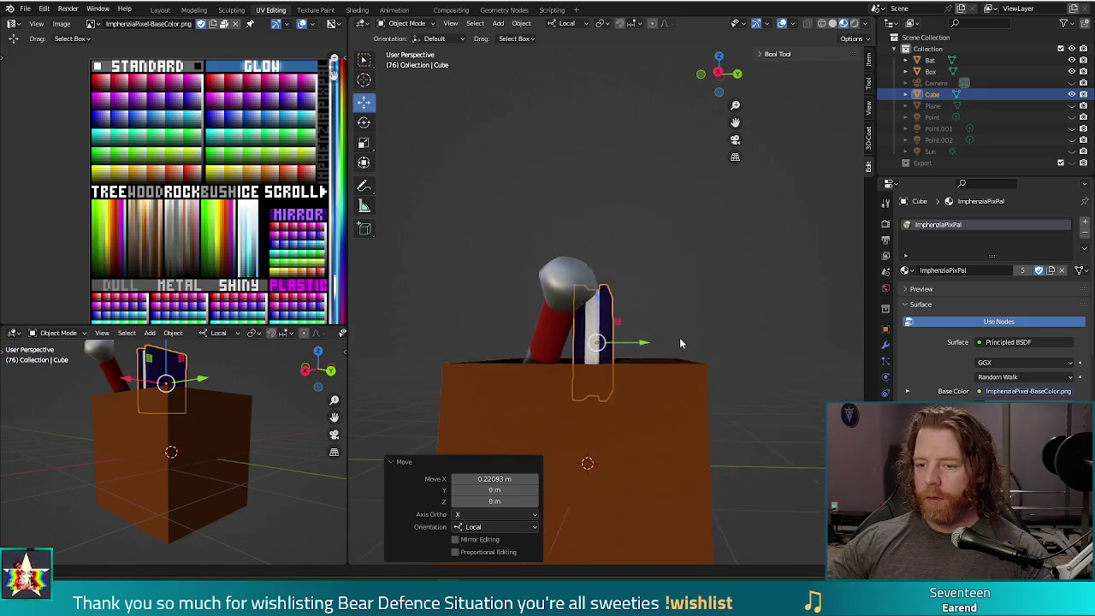
{"action": "left_click", "coordinate": [693, 390]}
{"action": "mouse_move", "coordinate": [691, 394]}
{"action": "middle_mouse_down"}
{"action": "mouse_move", "coordinate": [740, 424]}
{"action": "mouse_move", "coordinate": [816, 445]}
{"action": "mouse_move", "coordinate": [731, 448]}
{"action": "middle_mouse_up"}
{"action": "left_click_drag", "start_coordinate": [651, 358], "coordinate": [711, 351]}
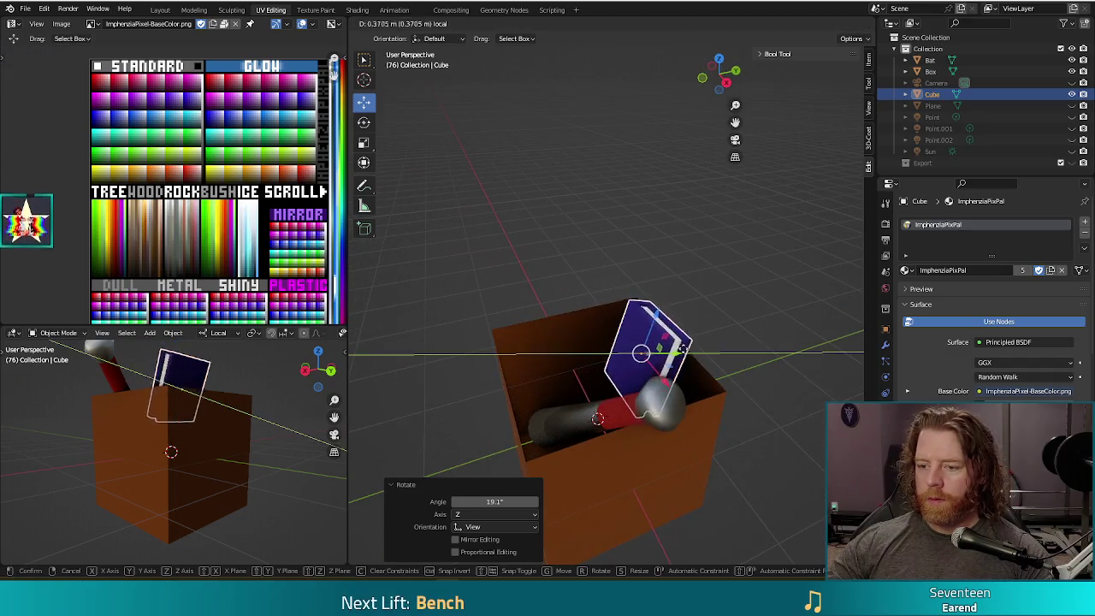
{"action": "middle_click_drag", "start_coordinate": [711, 351], "coordinate": [706, 394]}
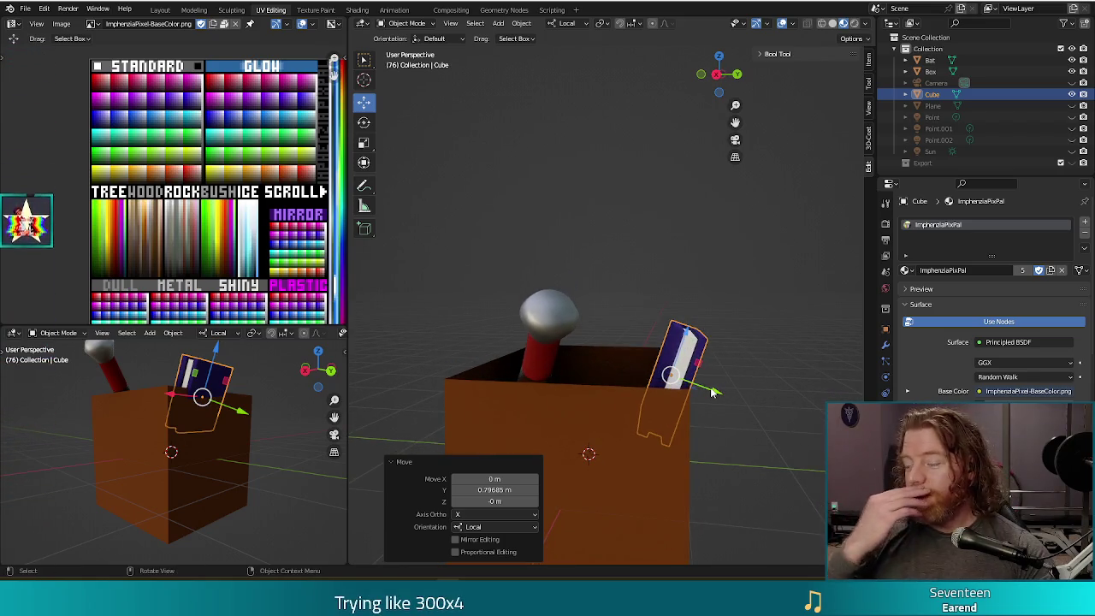
{"action": "key", "text": "g"}
{"action": "key", "text": "y"}
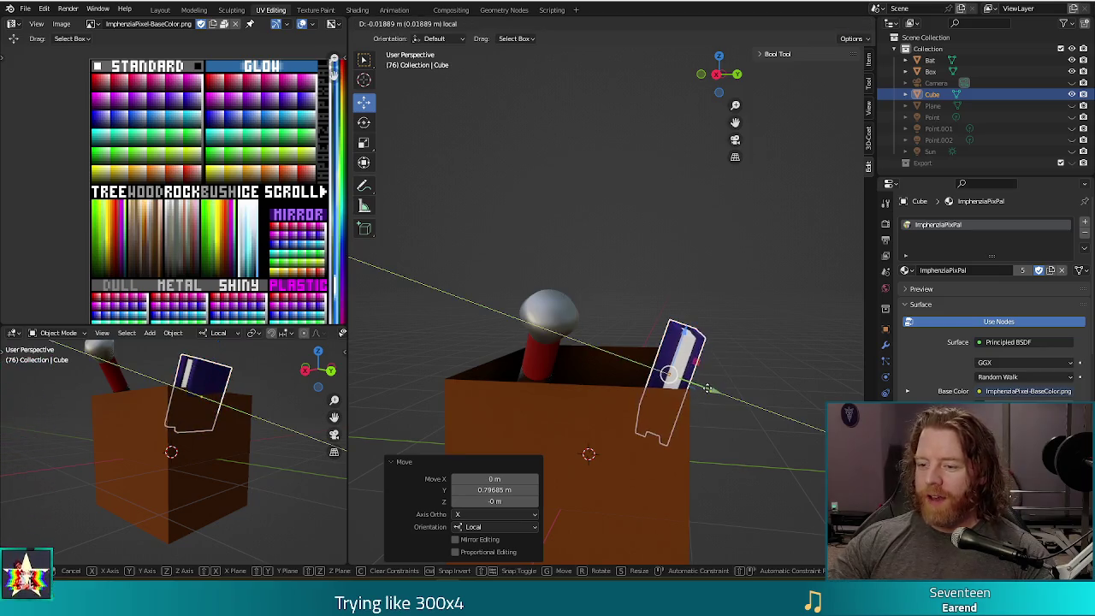
{"action": "left_click", "coordinate": [509, 456]}
{"action": "mouse_move", "coordinate": [509, 451]}
{"action": "middle_mouse_down"}
{"action": "mouse_move", "coordinate": [664, 469]}
{"action": "mouse_move", "coordinate": [643, 451]}
{"action": "mouse_move", "coordinate": [736, 348]}
{"action": "mouse_move", "coordinate": [744, 402]}
{"action": "middle_mouse_up"}
Step: Scale the book to 1.29 and nudge it along local X and Y (-0.11864 m) beside the bat
{"action": "key", "text": "KP_1"}
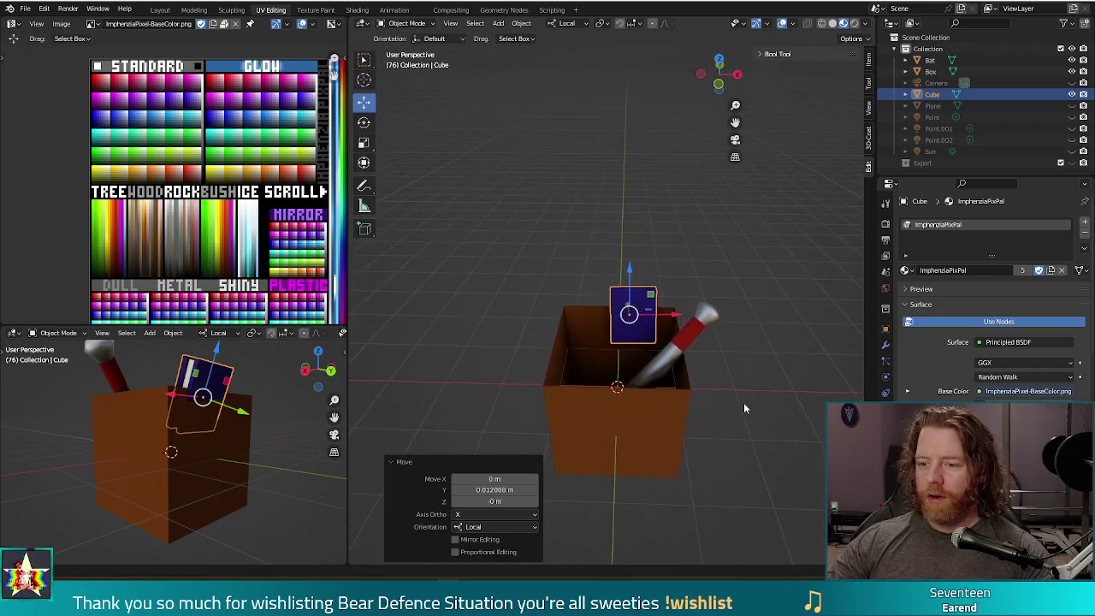
{"action": "key", "text": "s"}
{"action": "left_click", "coordinate": [774, 396]}
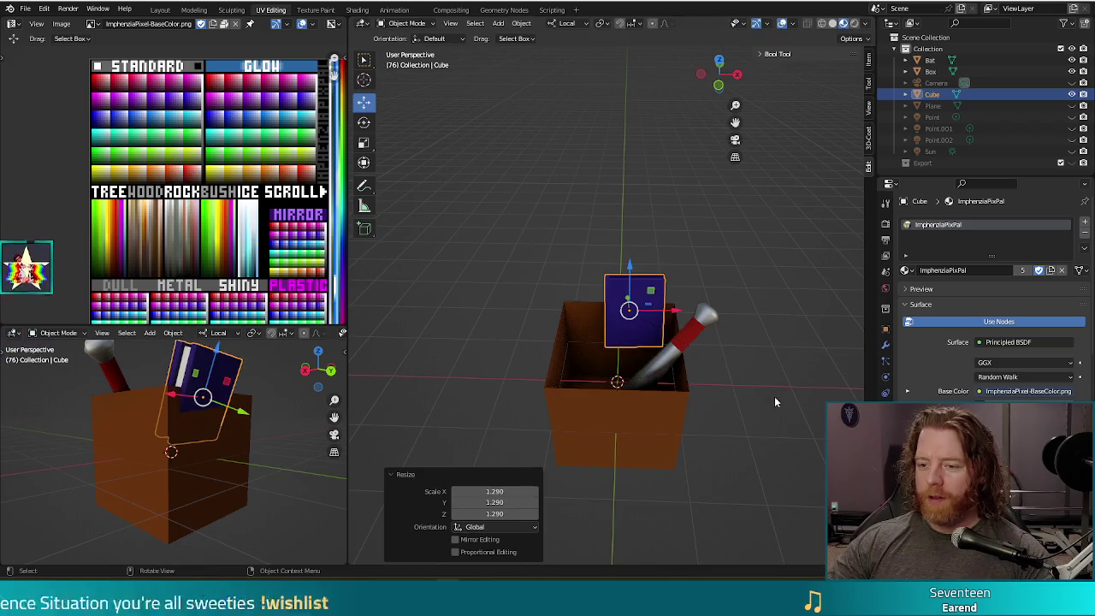
{"action": "key", "text": "g"}
{"action": "key", "text": "x"}
{"action": "key", "text": "x"}
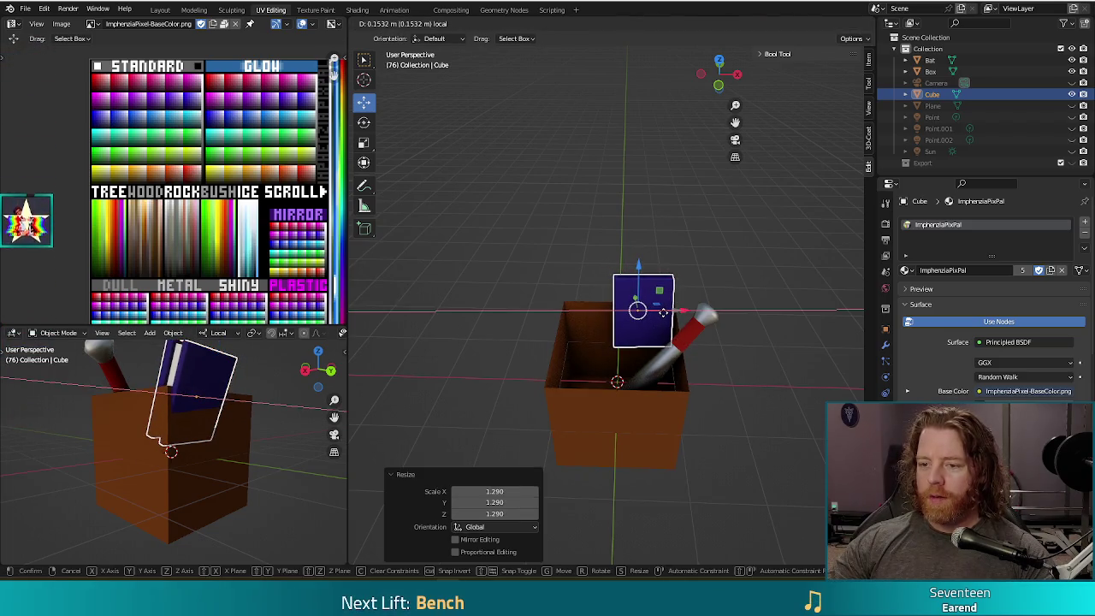
{"action": "left_click", "coordinate": [665, 316]}
{"action": "mouse_move", "coordinate": [750, 409]}
{"action": "middle_mouse_down"}
{"action": "mouse_move", "coordinate": [736, 338]}
{"action": "mouse_move", "coordinate": [631, 314]}
{"action": "middle_mouse_up"}
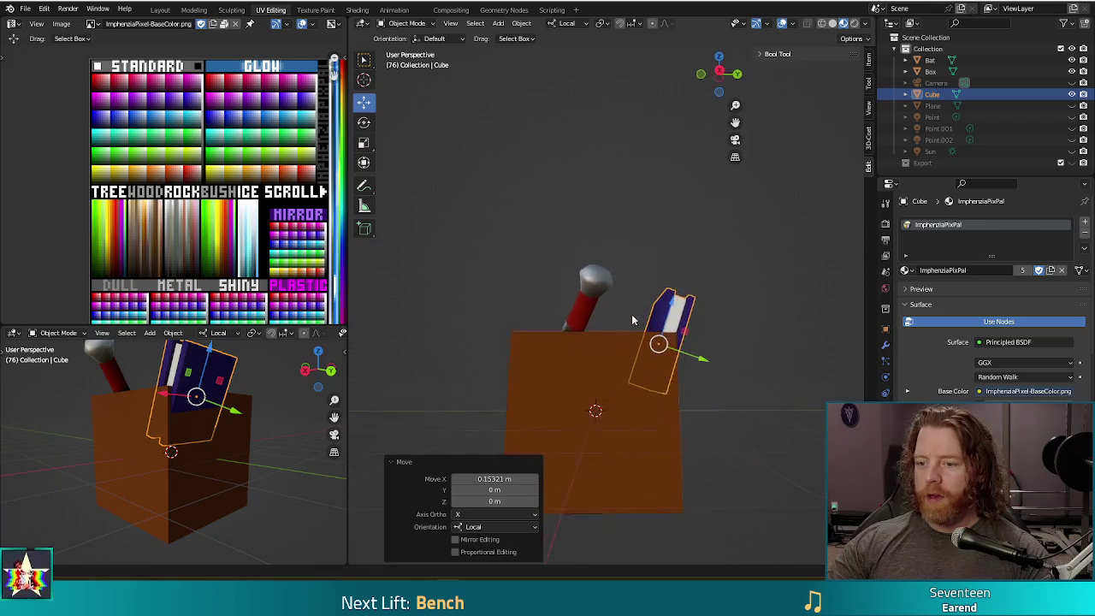
{"action": "key", "text": "g"}
{"action": "key", "text": "y"}
{"action": "key", "text": "y"}
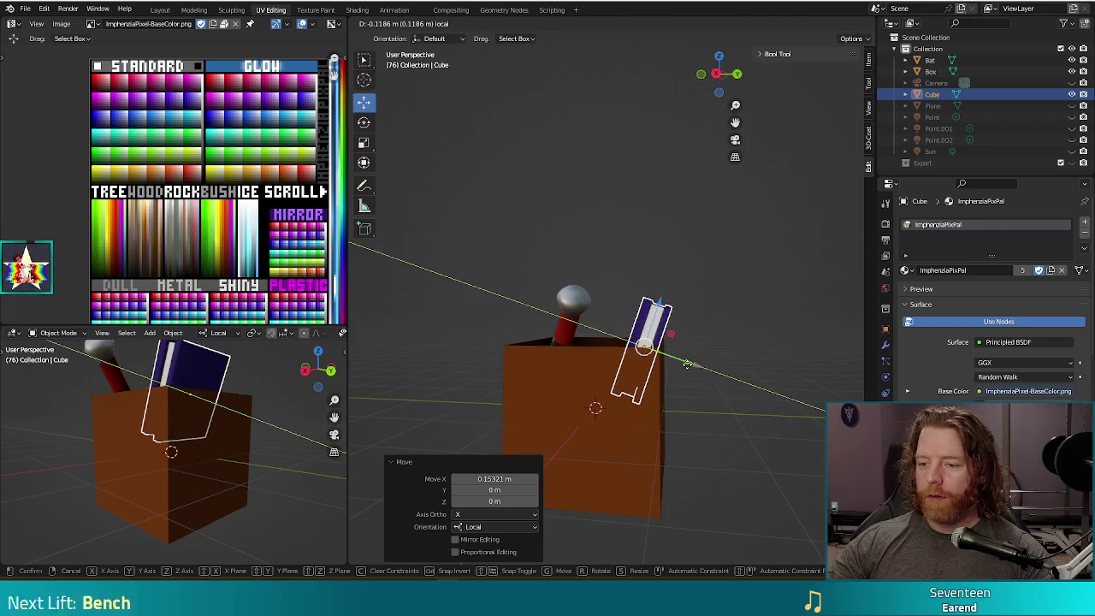
{"action": "left_click", "coordinate": [669, 393]}
{"action": "middle_click_drag", "start_coordinate": [669, 393], "coordinate": [776, 407]}
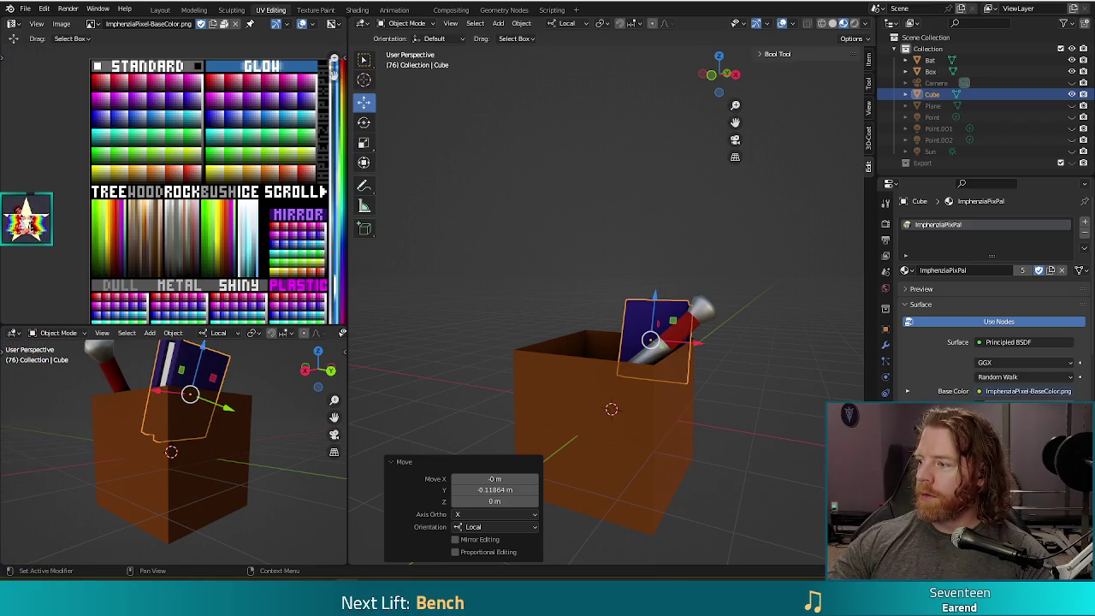
{"action": "left_click", "coordinate": [1048, 256]}
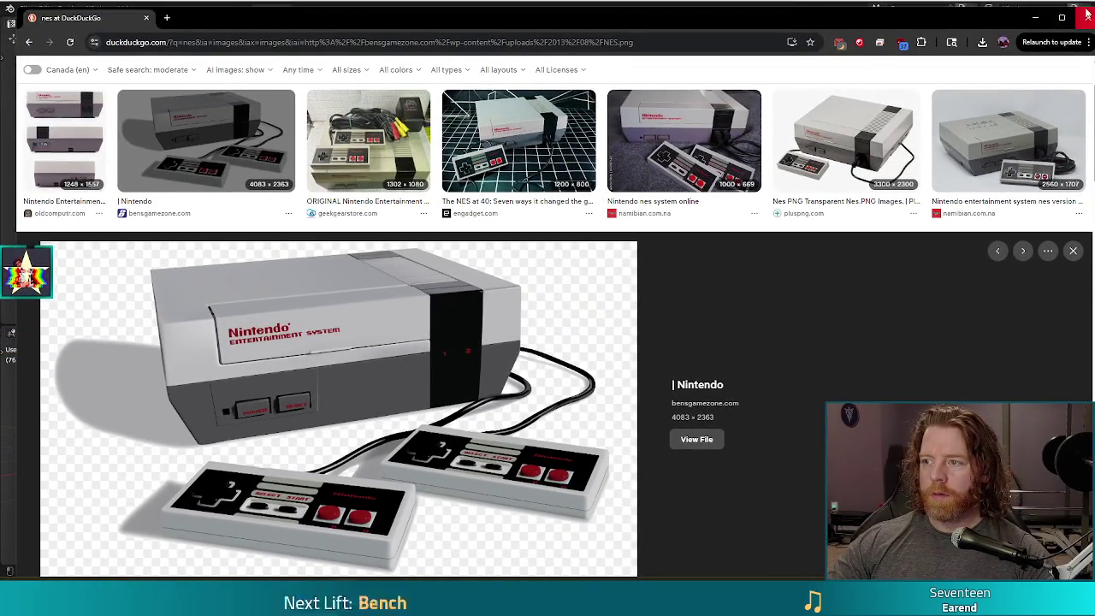
{"action": "left_click_drag", "start_coordinate": [1045, 28], "coordinate": [1037, 10]}
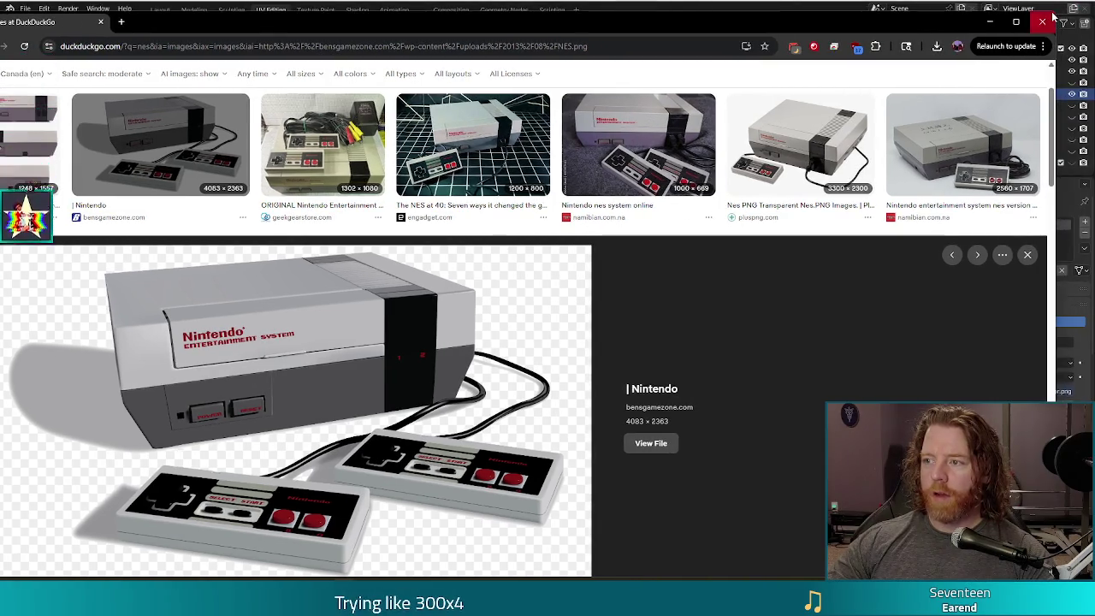
{"action": "mouse_move", "coordinate": [1056, 14]}
{"action": "left_mouse_down"}
{"action": "mouse_move", "coordinate": [436, 214]}
{"action": "mouse_move", "coordinate": [368, 317]}
{"action": "left_mouse_up"}
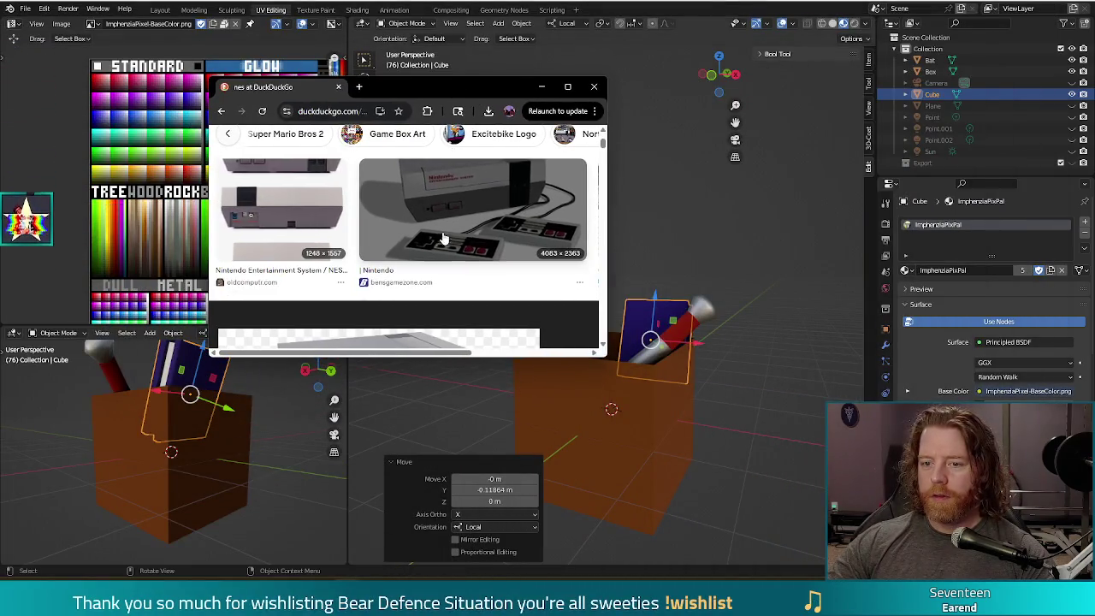
{"action": "left_click", "coordinate": [432, 232]}
{"action": "scroll", "coordinate": [476, 213], "scroll_direction": "down", "scroll_amount": 1}
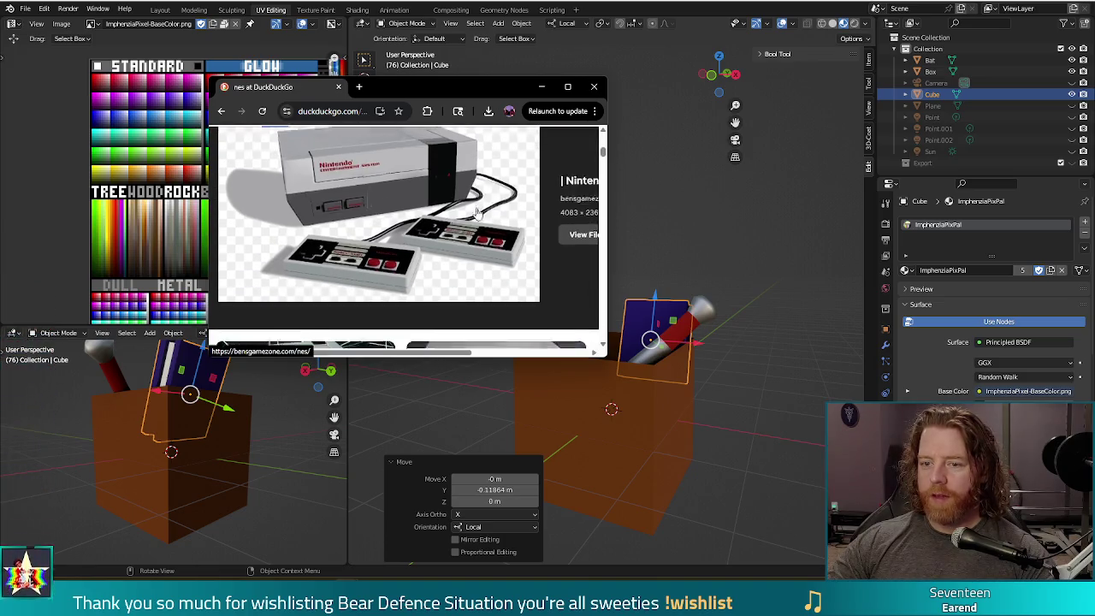
{"action": "scroll", "coordinate": [475, 213], "scroll_direction": "up", "scroll_amount": 1}
{"action": "scroll", "coordinate": [475, 212], "scroll_direction": "down", "scroll_amount": 1}
{"action": "scroll", "coordinate": [474, 210], "scroll_direction": "up", "scroll_amount": 1}
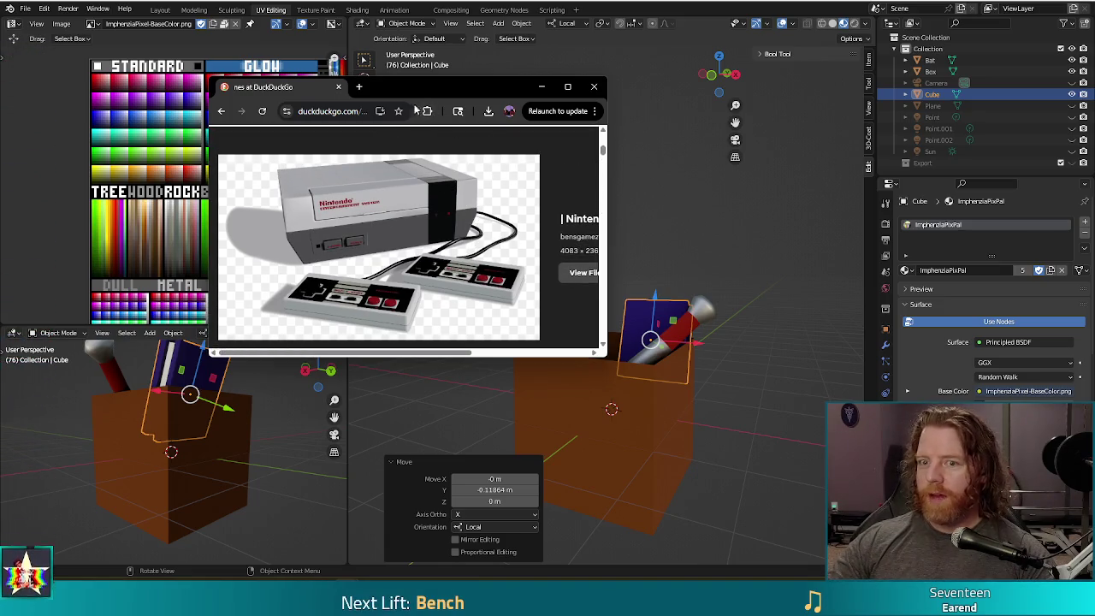
{"action": "left_click_drag", "start_coordinate": [420, 90], "coordinate": [1094, 90]}
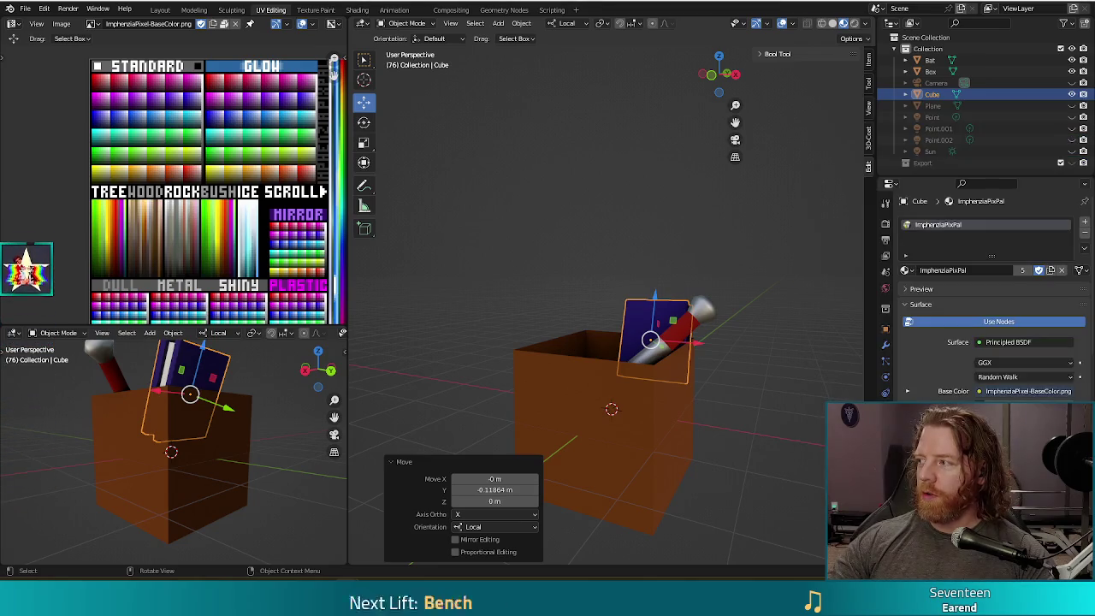
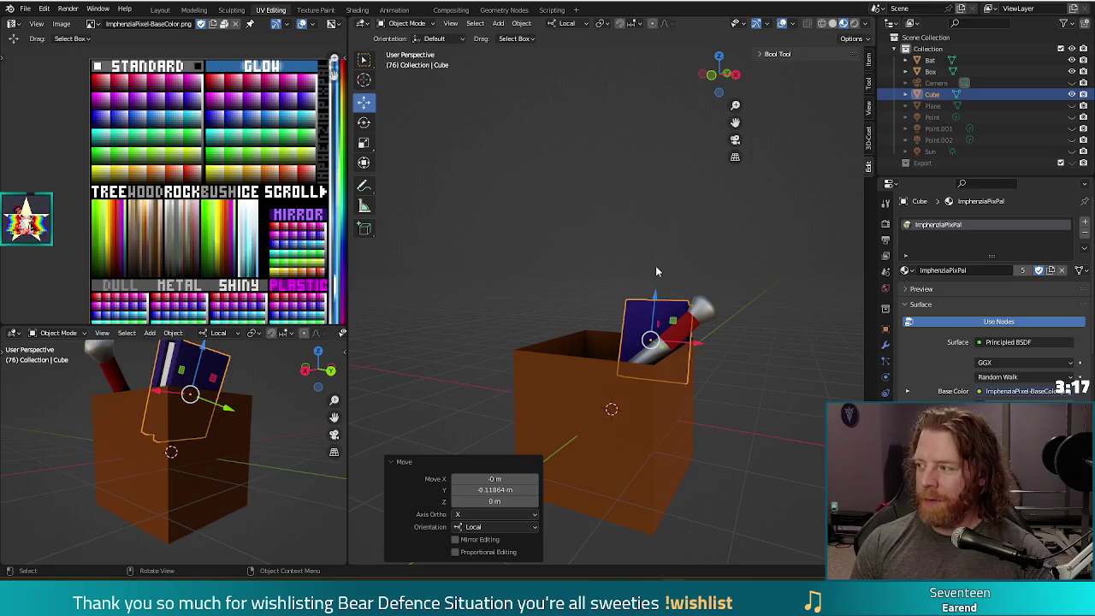
Step: Save the scene as yard_sale.blend and clear the selection on the book
{"action": "mouse_move", "coordinate": [587, 169]}
{"action": "middle_mouse_down"}
{"action": "mouse_move", "coordinate": [593, 207]}
{"action": "mouse_move", "coordinate": [618, 229]}
{"action": "middle_mouse_up"}
{"action": "key", "text": "ctrl+s"}
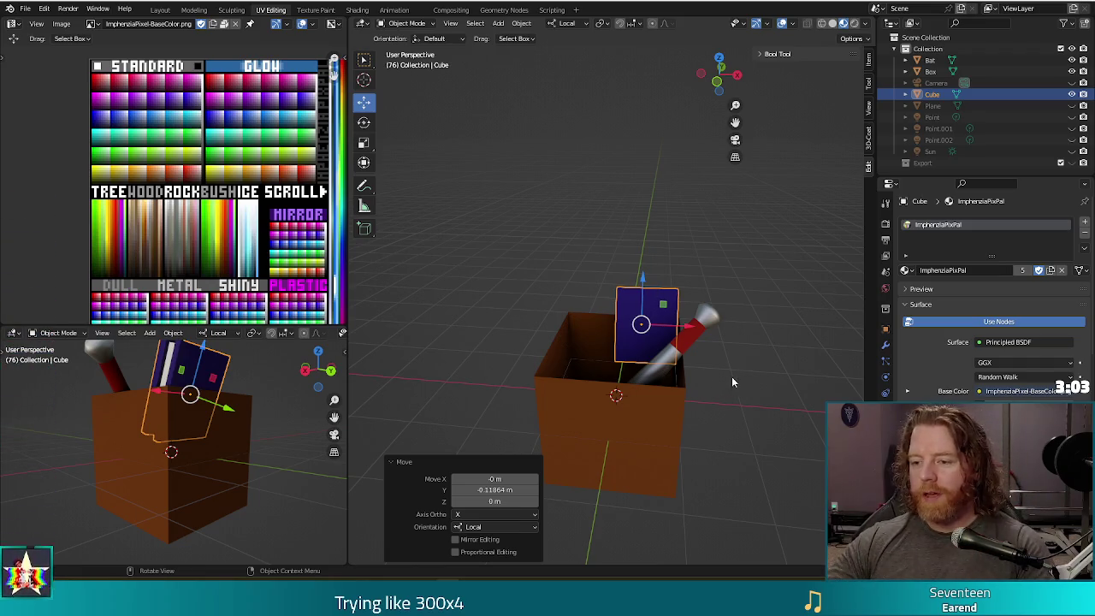
{"action": "left_click", "coordinate": [753, 402]}
Step: Orbit to inspect the box holding the book and bat from lower, frontal angles
{"action": "middle_click_drag", "start_coordinate": [757, 407], "coordinate": [732, 293]}
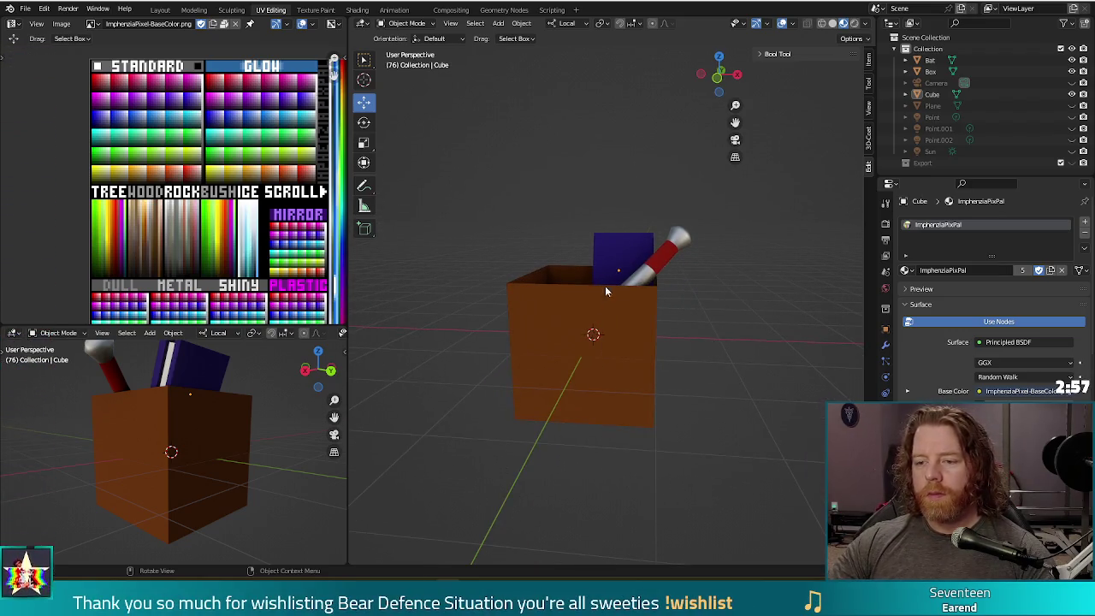
{"action": "mouse_move", "coordinate": [684, 315]}
{"action": "middle_mouse_down"}
{"action": "mouse_move", "coordinate": [701, 367]}
{"action": "mouse_move", "coordinate": [654, 327]}
{"action": "mouse_move", "coordinate": [593, 318]}
{"action": "mouse_move", "coordinate": [708, 325]}
{"action": "middle_mouse_up"}
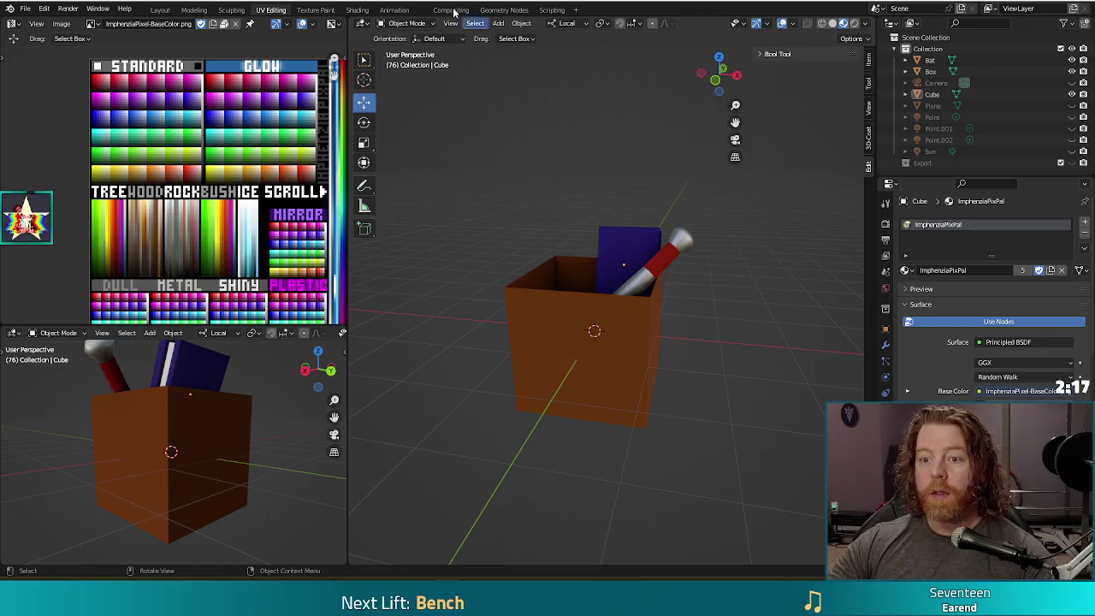
{"action": "left_click", "coordinate": [499, 23]}
{"action": "mouse_move", "coordinate": [514, 36]}
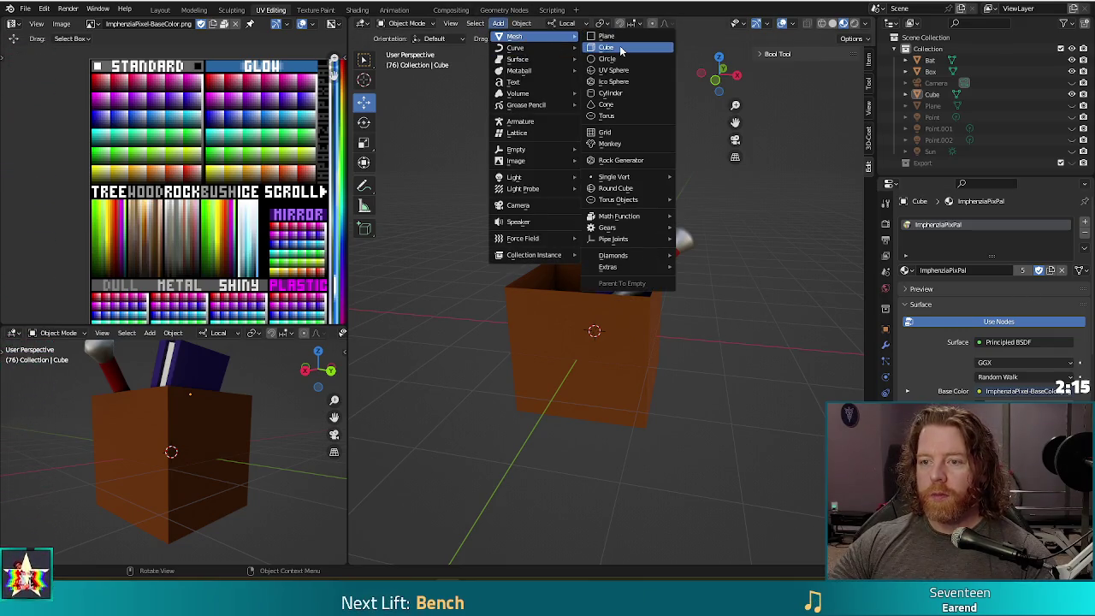
Step: Add a 2 m cube, lift it above the orange box to Z 2.6714 m, and enter Edit Mode
{"action": "left_click", "coordinate": [621, 52]}
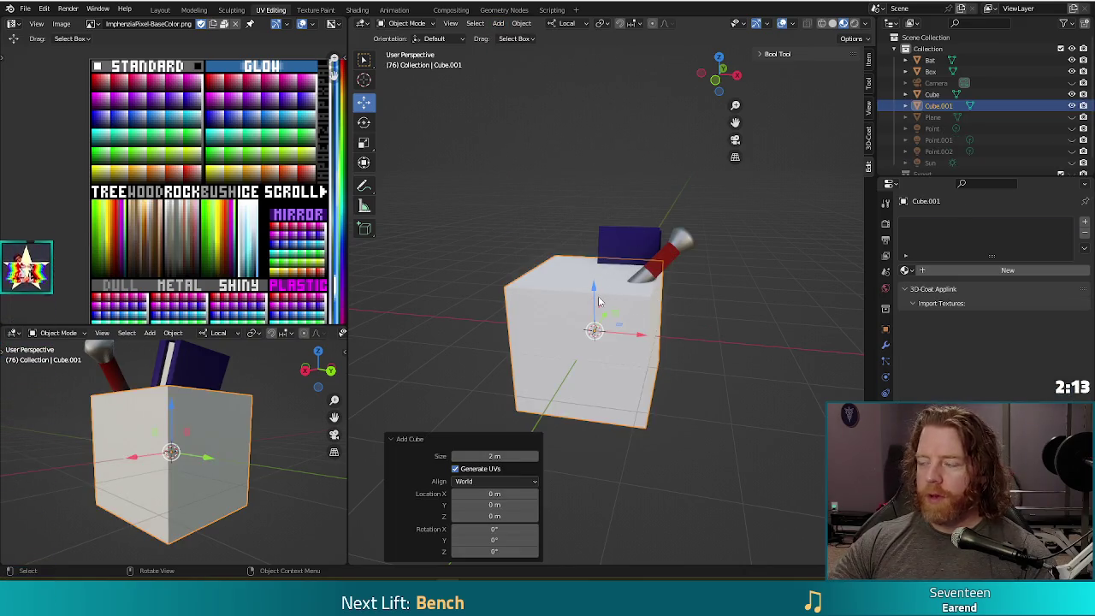
{"action": "left_click_drag", "start_coordinate": [601, 297], "coordinate": [592, 148]}
{"action": "right_click", "coordinate": [592, 148]}
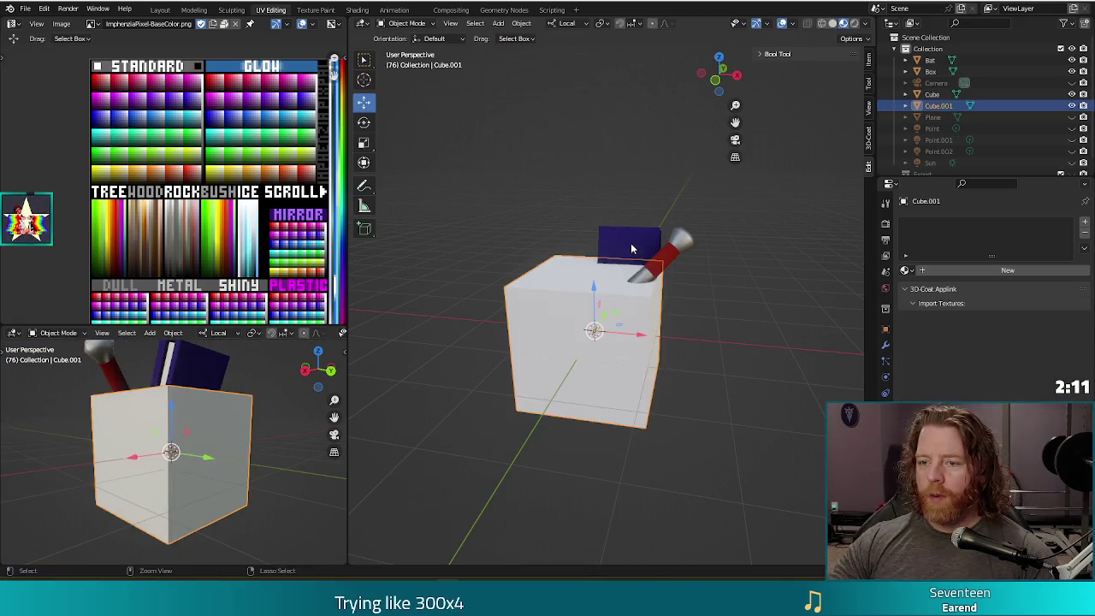
{"action": "left_click", "coordinate": [592, 291]}
{"action": "left_click_drag", "start_coordinate": [594, 292], "coordinate": [587, 152]}
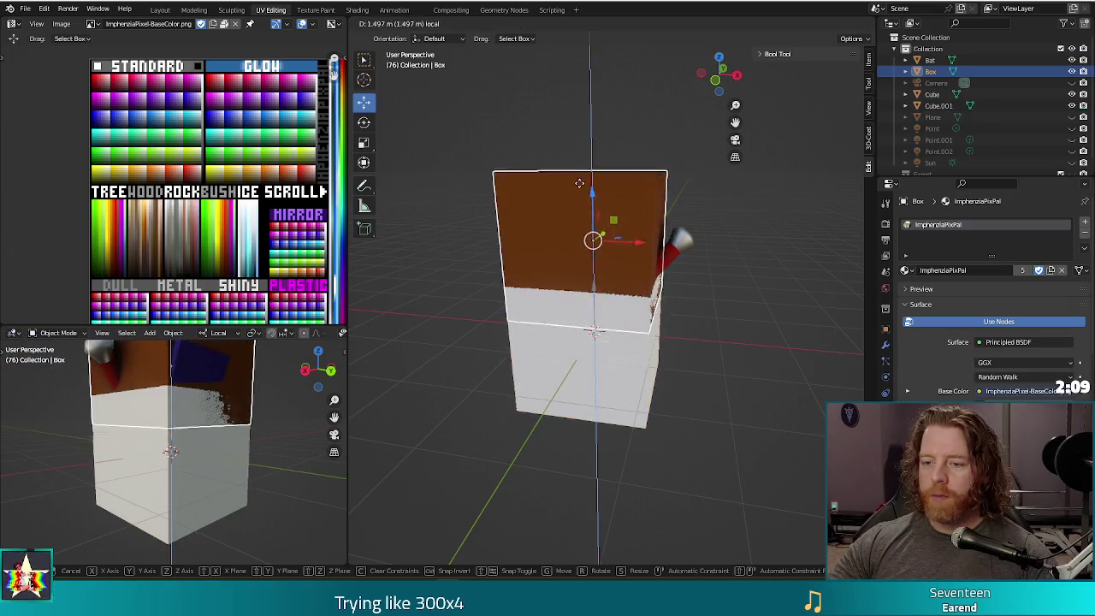
{"action": "key", "text": "ctrl+z"}
{"action": "left_click", "coordinate": [583, 392]}
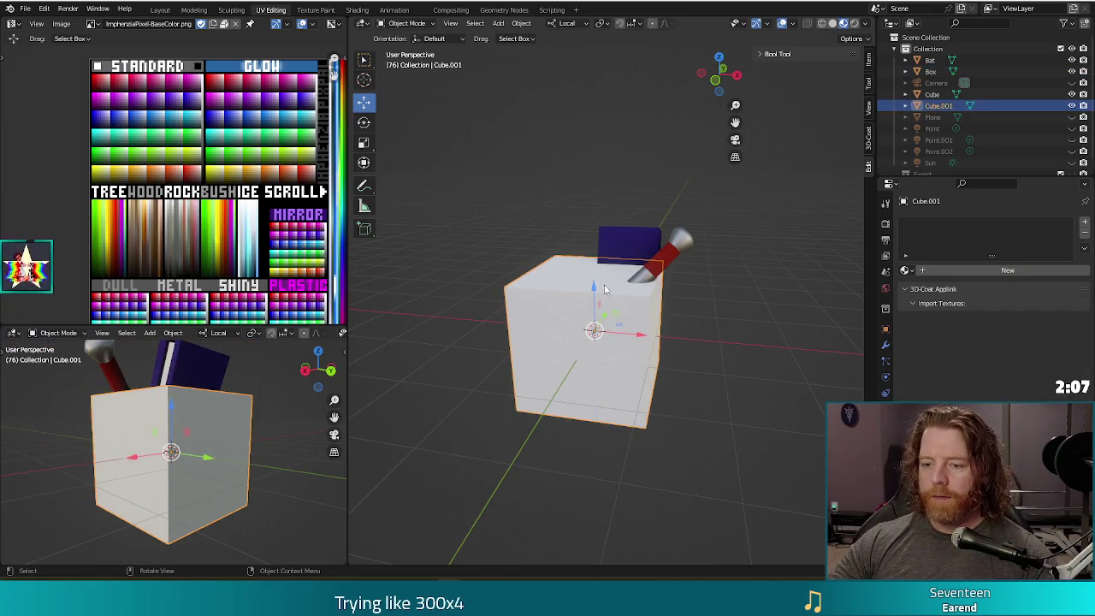
{"action": "left_click_drag", "start_coordinate": [592, 290], "coordinate": [569, 112]}
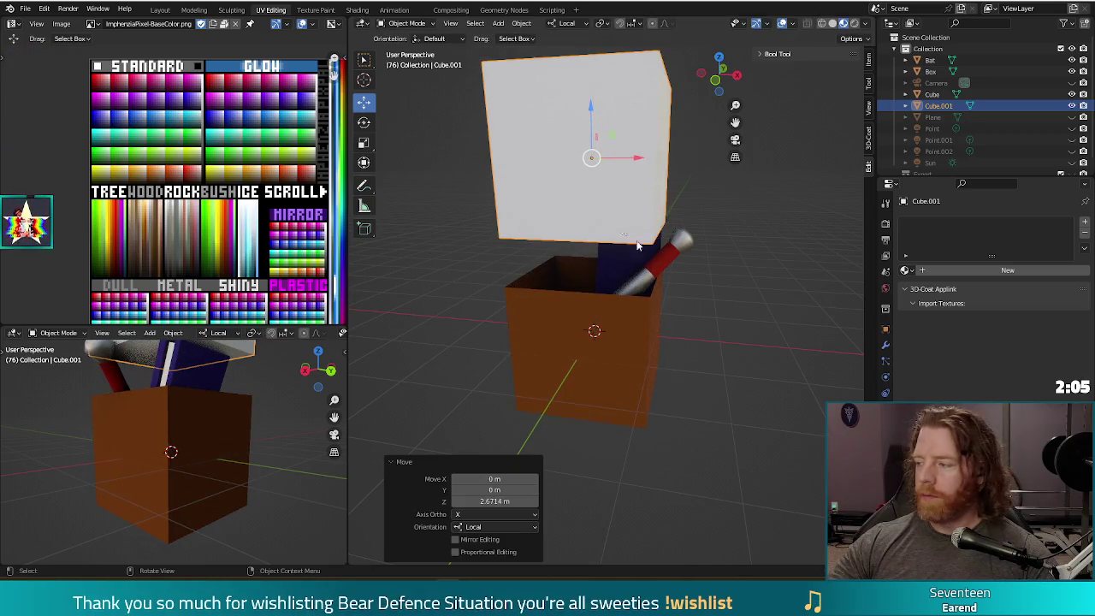
{"action": "middle_click_drag", "start_coordinate": [678, 229], "coordinate": [710, 231]}
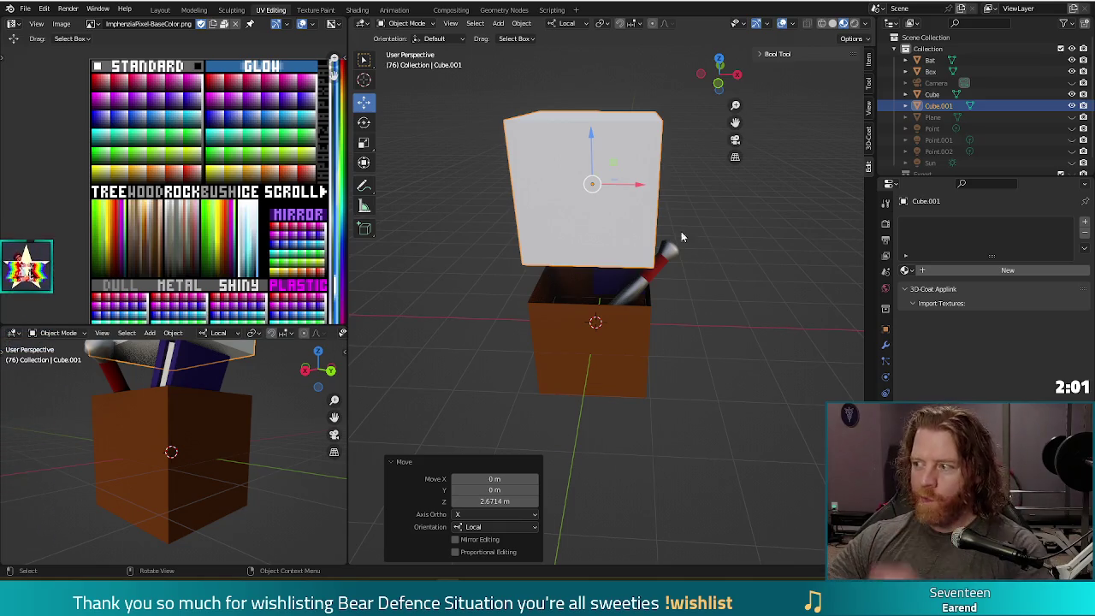
{"action": "key", "text": "Tab"}
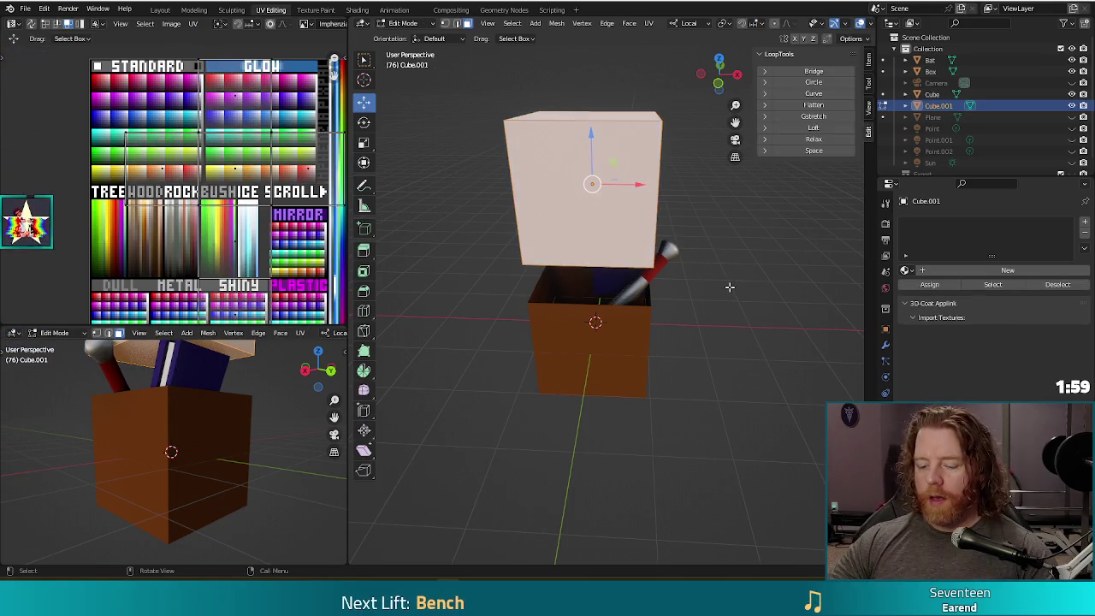
Step: Scale the cube flat along Z into a thin slab
{"action": "key", "text": "s"}
{"action": "key", "text": "z"}
{"action": "key", "text": "z"}
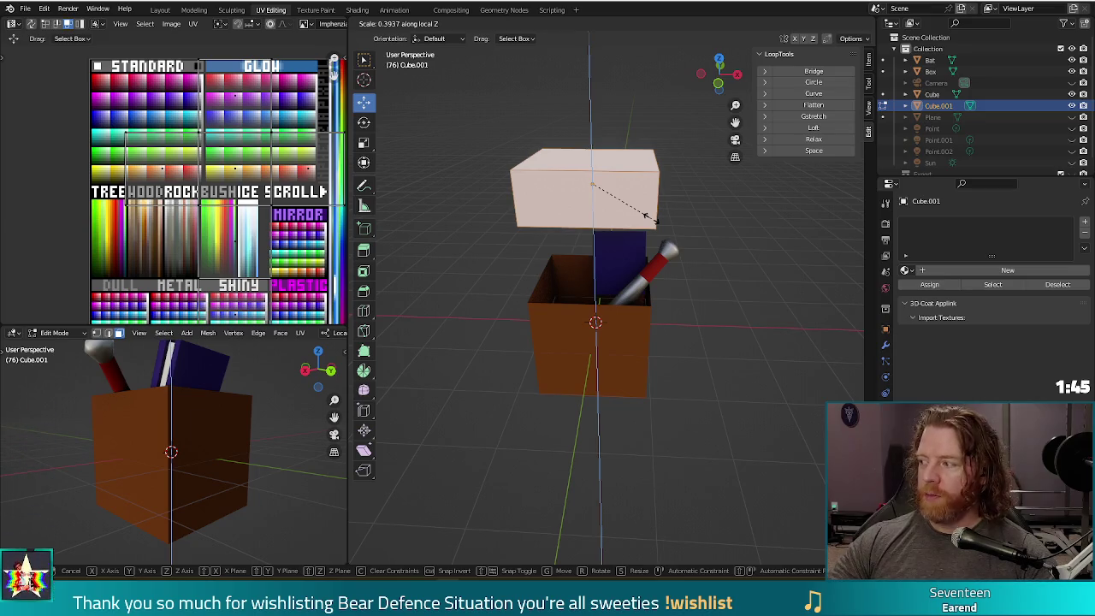
{"action": "left_click", "coordinate": [647, 216]}
{"action": "mouse_move", "coordinate": [648, 216]}
{"action": "middle_mouse_down"}
{"action": "mouse_move", "coordinate": [733, 227]}
{"action": "mouse_move", "coordinate": [707, 233]}
{"action": "mouse_move", "coordinate": [639, 202]}
{"action": "middle_mouse_up"}
Step: Bevel the slab's selected edge at 0.236 m width with 1 segment
{"action": "key", "text": "2"}
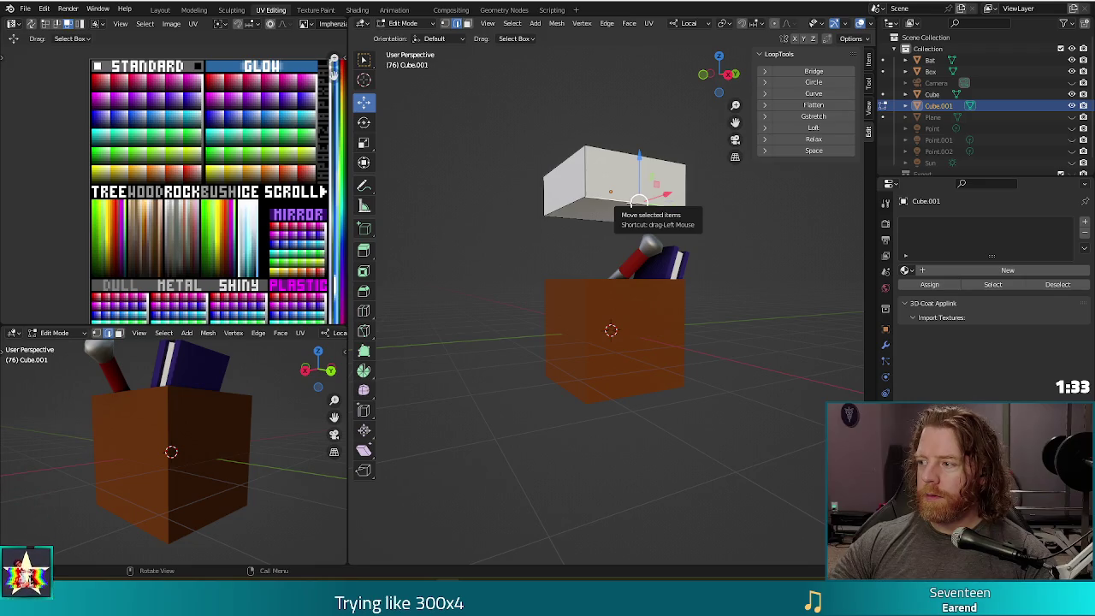
{"action": "mouse_move", "coordinate": [638, 202]}
{"action": "middle_mouse_down"}
{"action": "mouse_move", "coordinate": [570, 196]}
{"action": "mouse_move", "coordinate": [705, 291]}
{"action": "middle_mouse_up"}
{"action": "key", "text": "ctrl+b"}
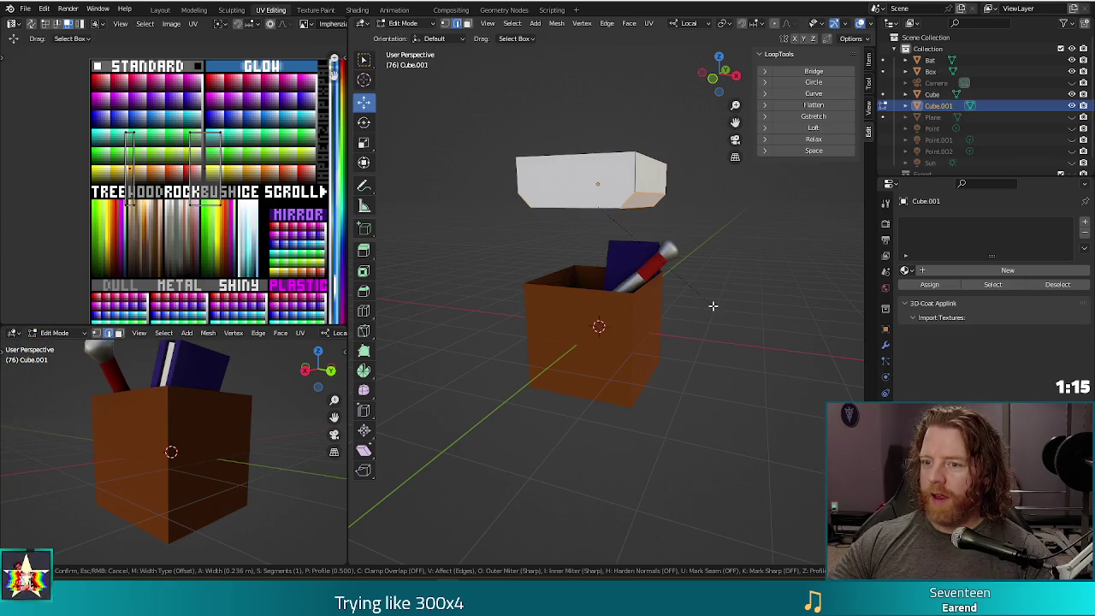
{"action": "left_click", "coordinate": [711, 304]}
Step: Cancel the loop cut and undo the trial bevel so the slab keeps square corners
{"action": "middle_click_drag", "start_coordinate": [717, 226], "coordinate": [599, 206]}
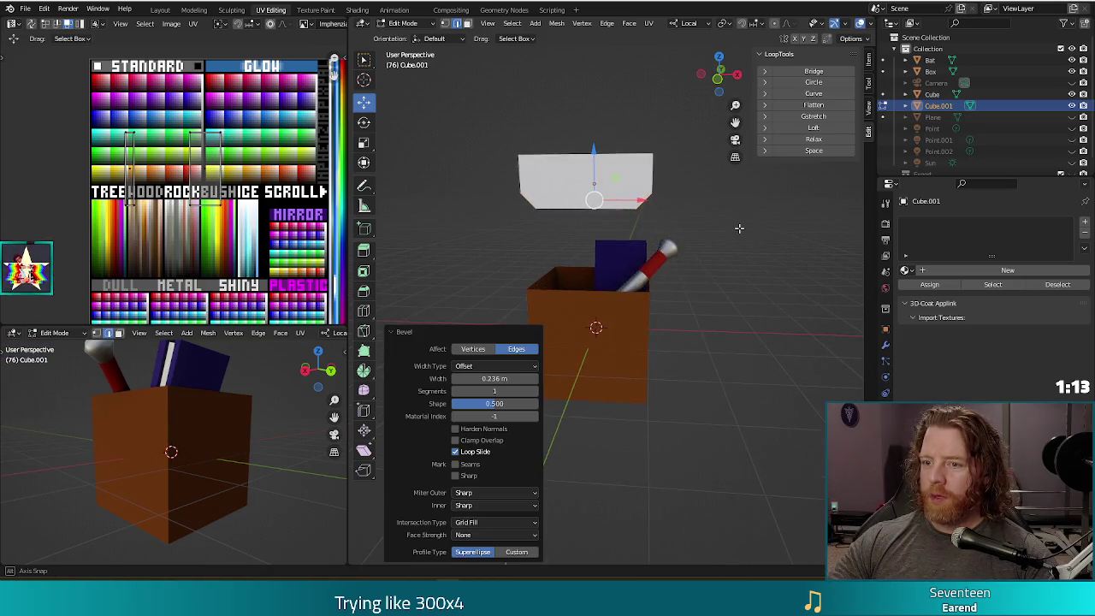
{"action": "key", "text": "ctrl+r"}
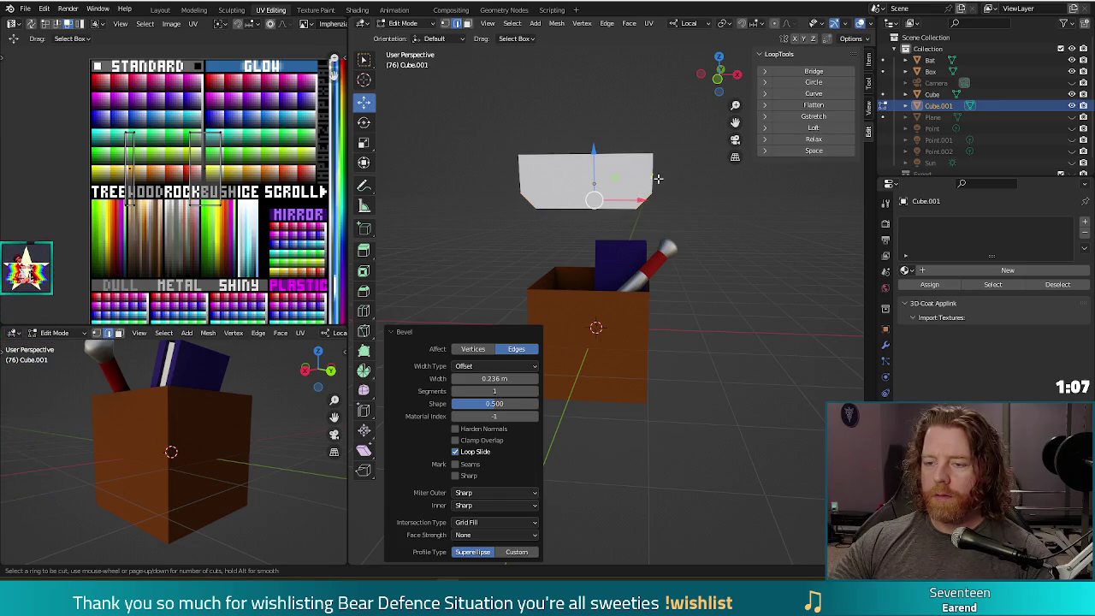
{"action": "key", "text": "Escape"}
{"action": "key", "text": "ctrl+z"}
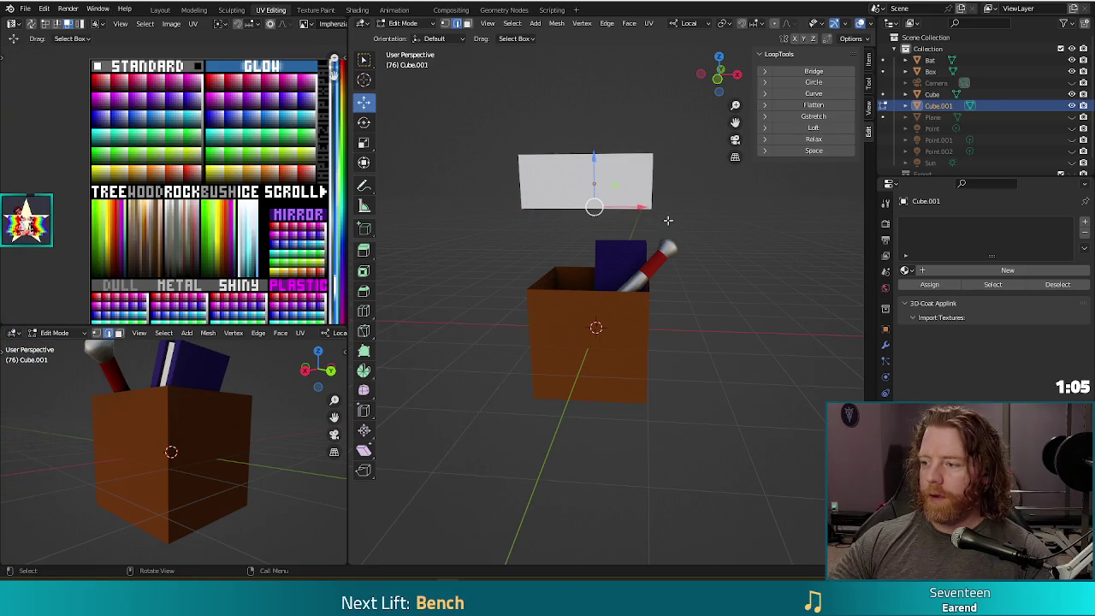
{"action": "key", "text": "ctrl+r"}
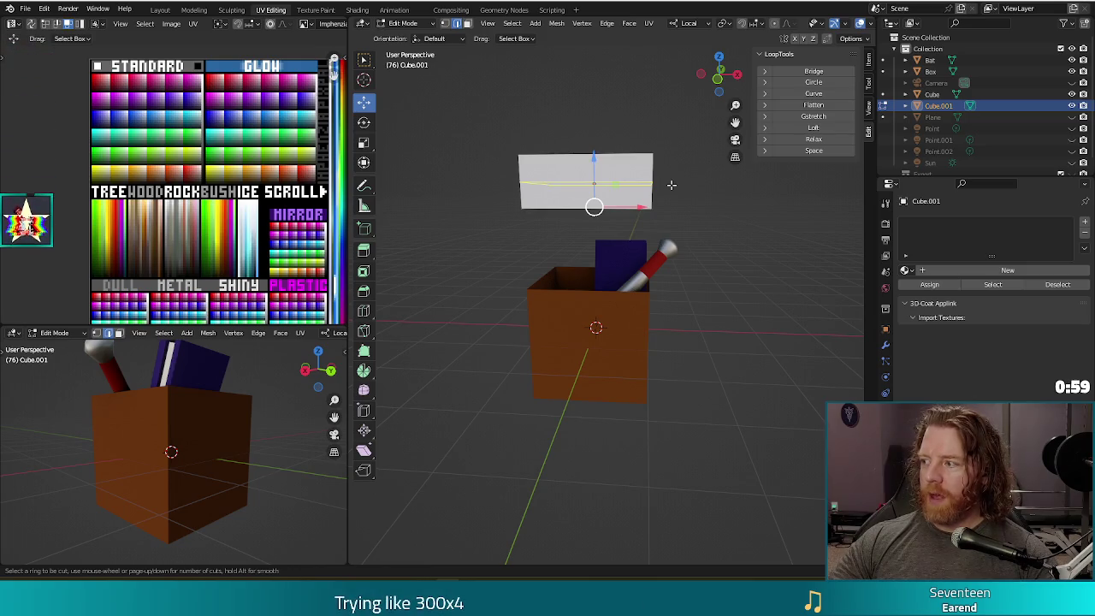
Step: Add a horizontal edge loop around the slab and slide it to factor -0.660
{"action": "left_click", "coordinate": [671, 184]}
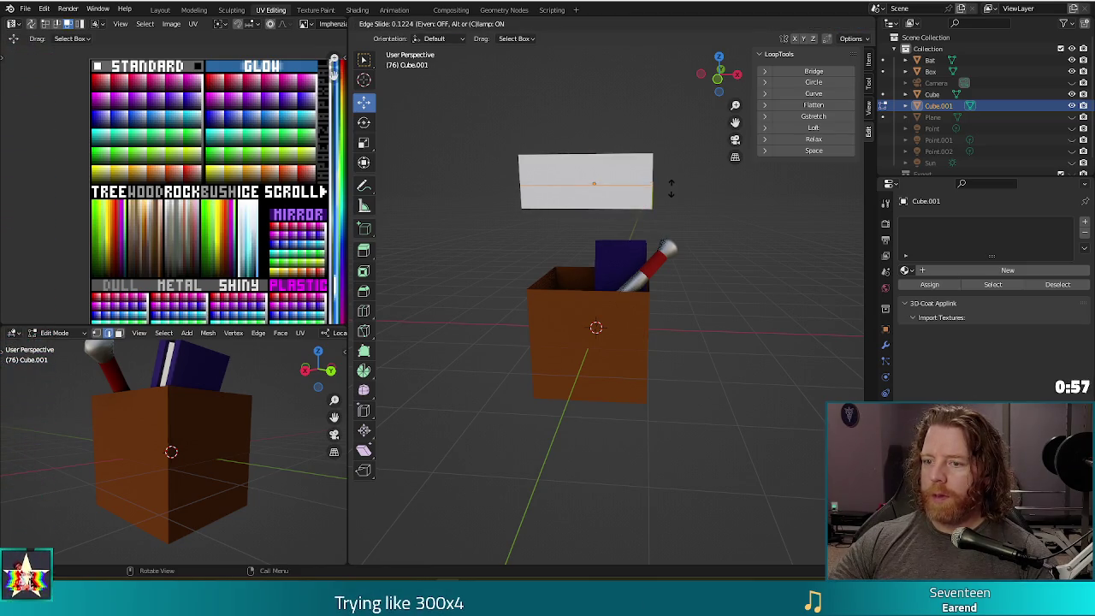
{"action": "left_click", "coordinate": [671, 188]}
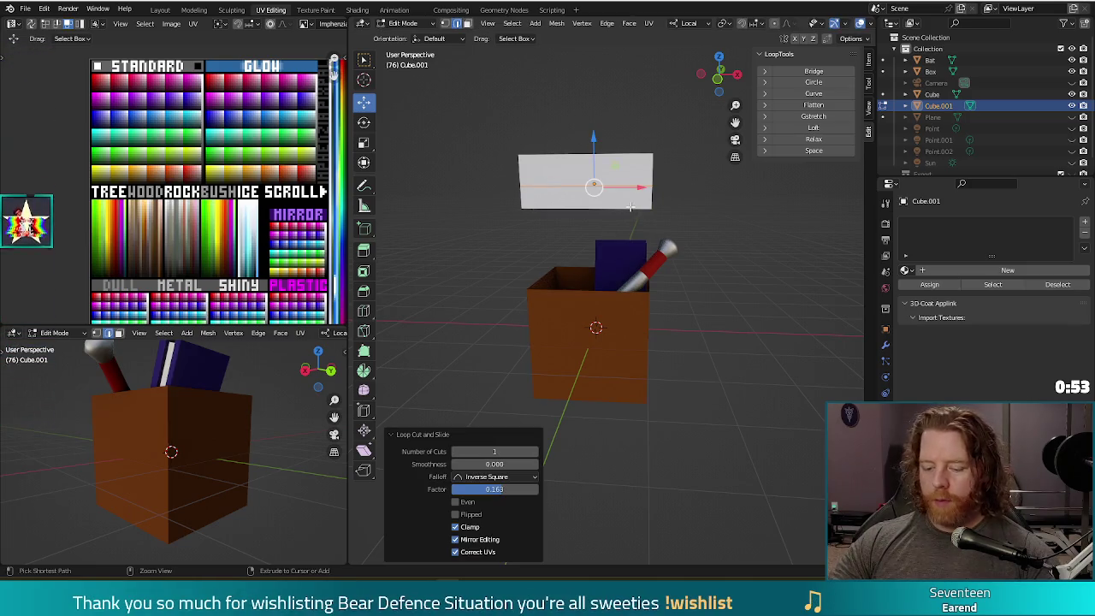
{"action": "key", "text": "g"}
{"action": "key", "text": "g"}
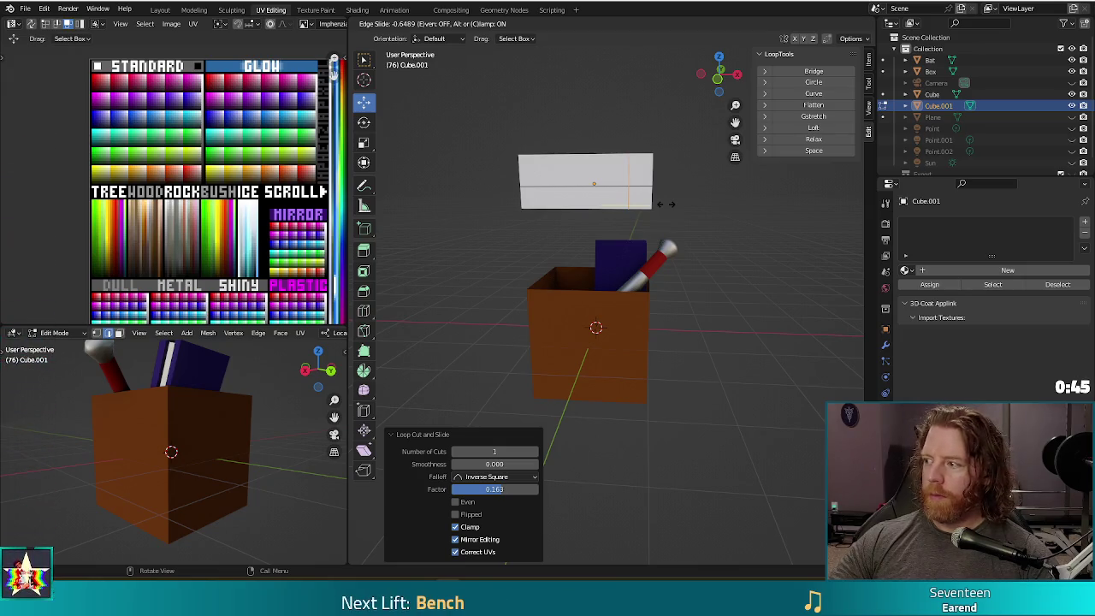
{"action": "left_click", "coordinate": [665, 203]}
Step: Add a vertical edge loop positioned near the slab's right end
{"action": "key", "text": "ctrl+r"}
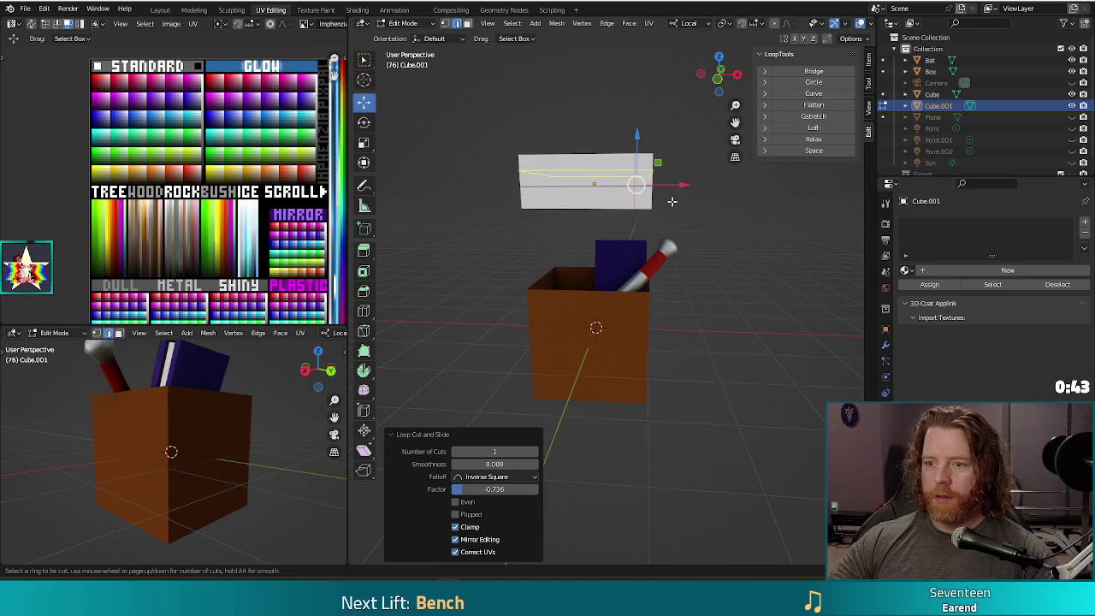
{"action": "left_click", "coordinate": [631, 159]}
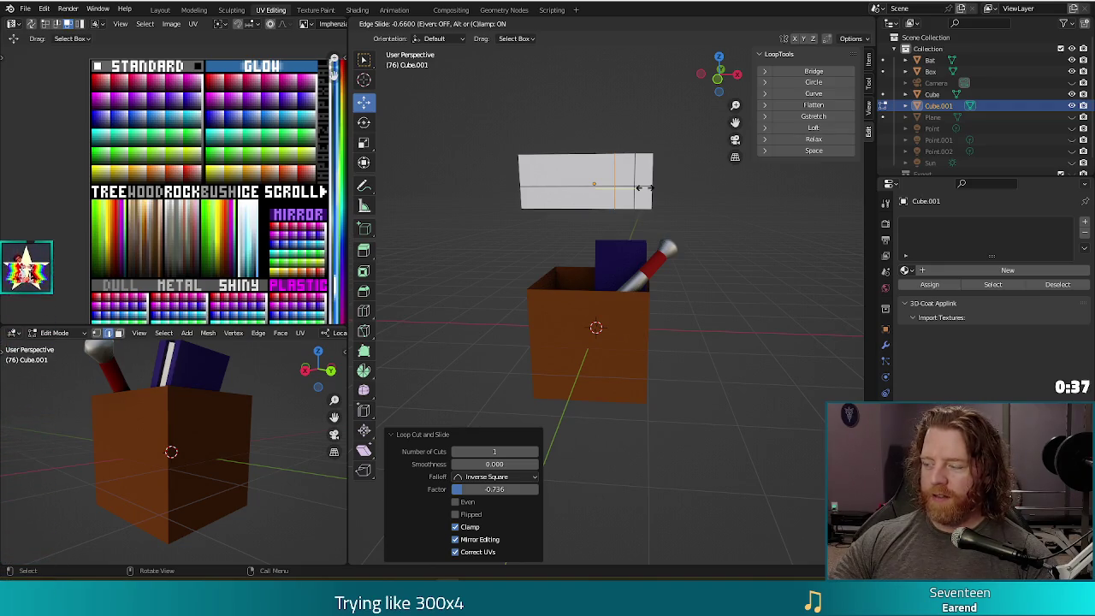
{"action": "left_click", "coordinate": [642, 187]}
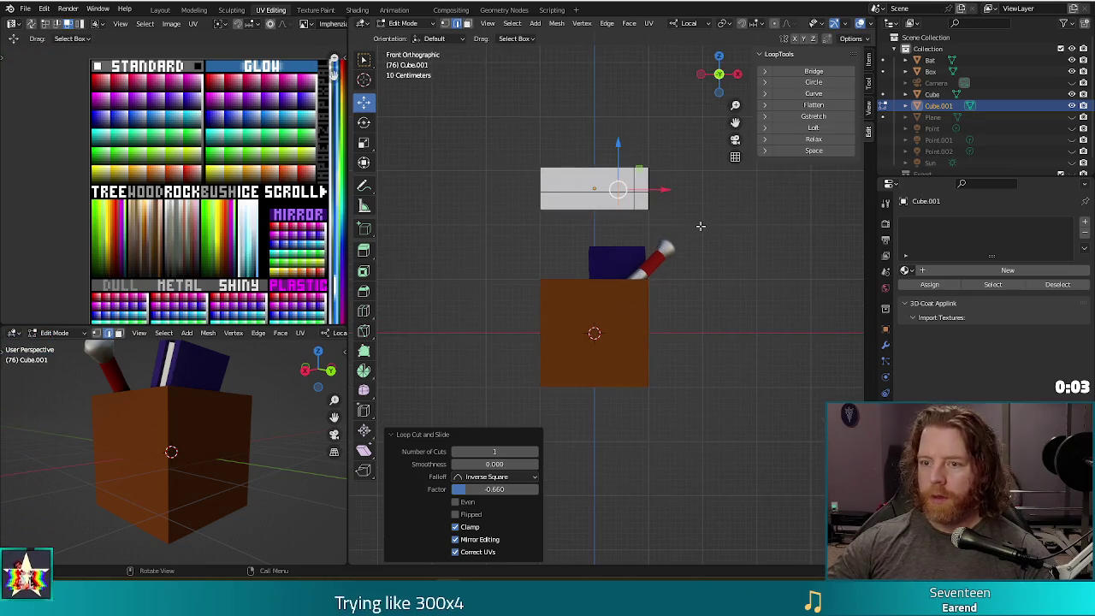
Step: In front view, knife-cut a line down from the slab's top edge near its left side
{"action": "key", "text": "KP_1"}
{"action": "middle_click_drag", "start_coordinate": [534, 189], "coordinate": [551, 267], "text": "shift"}
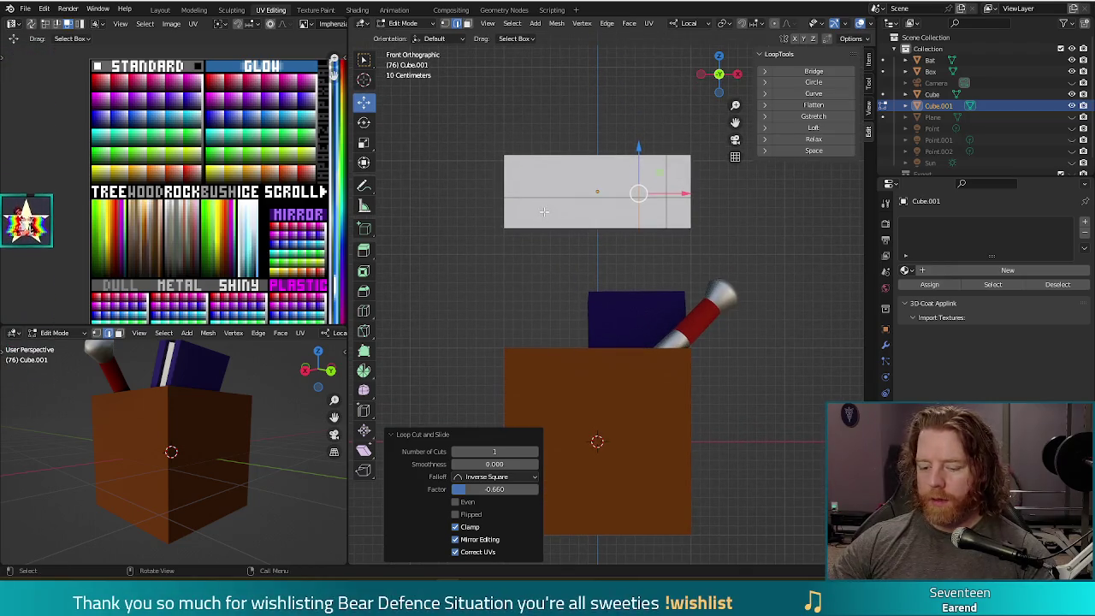
{"action": "key", "text": "k"}
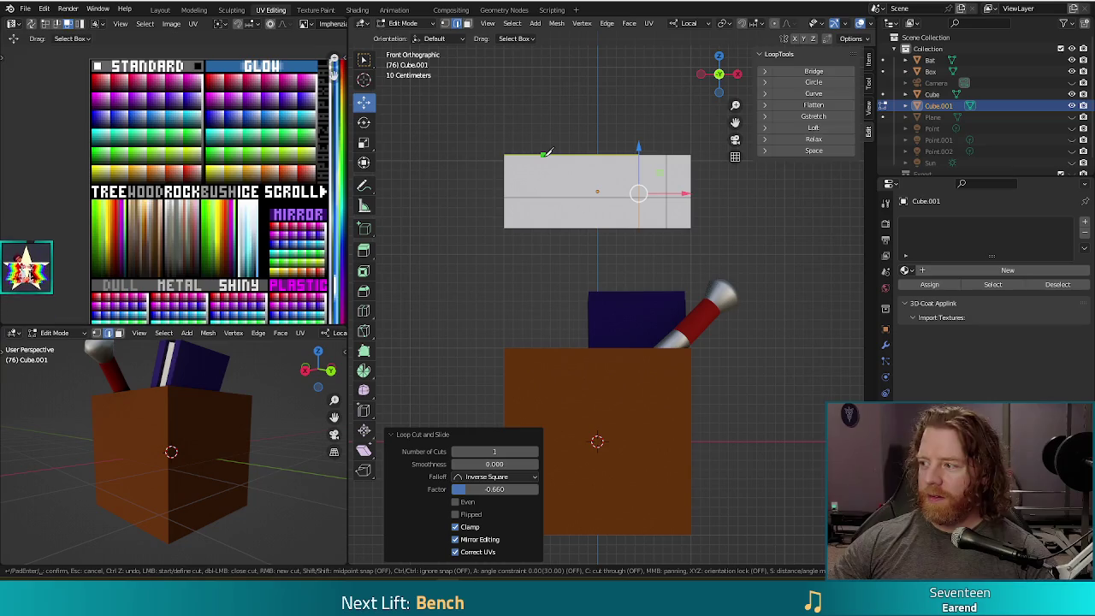
{"action": "left_click", "coordinate": [545, 155]}
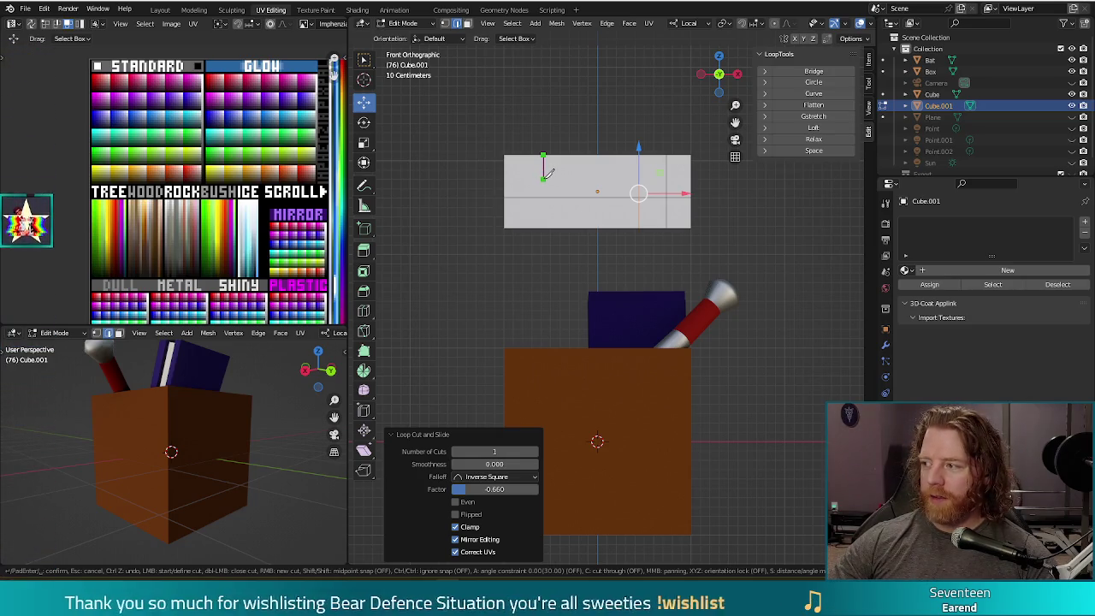
{"action": "left_click", "coordinate": [543, 181]}
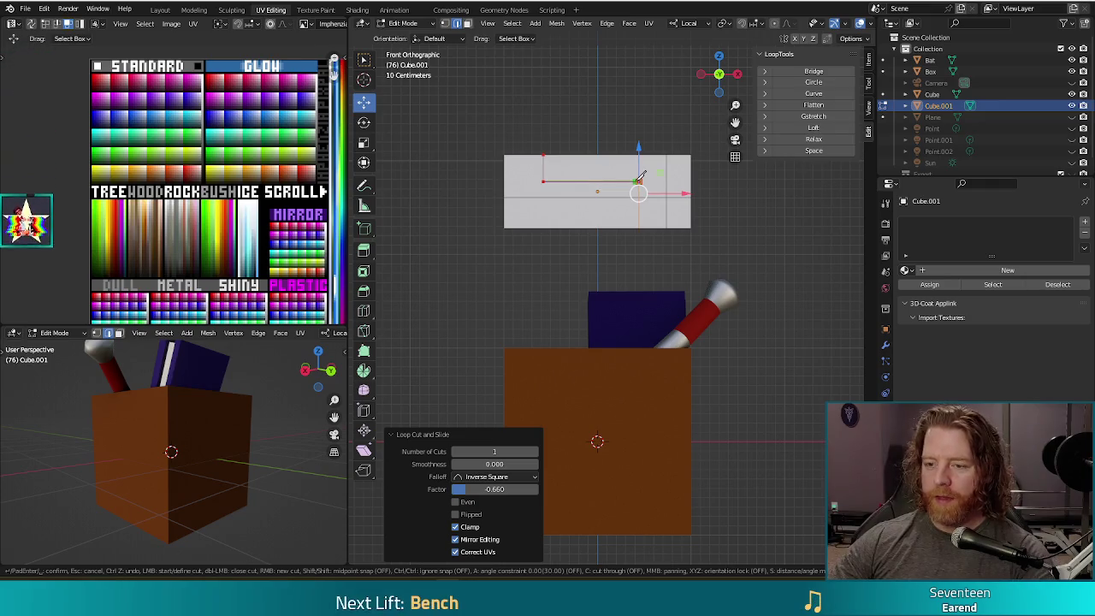
{"action": "key", "text": "Return"}
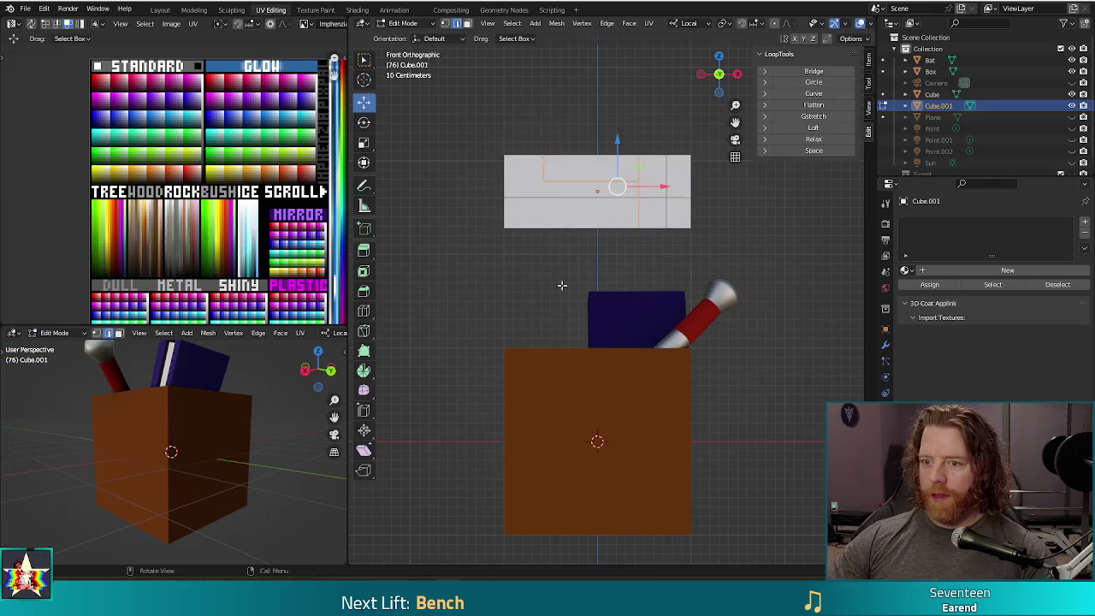
Step: In top view, knife-cut along the console's front to outline a rectangular section
{"action": "middle_click_drag", "start_coordinate": [659, 129], "coordinate": [663, 208]}
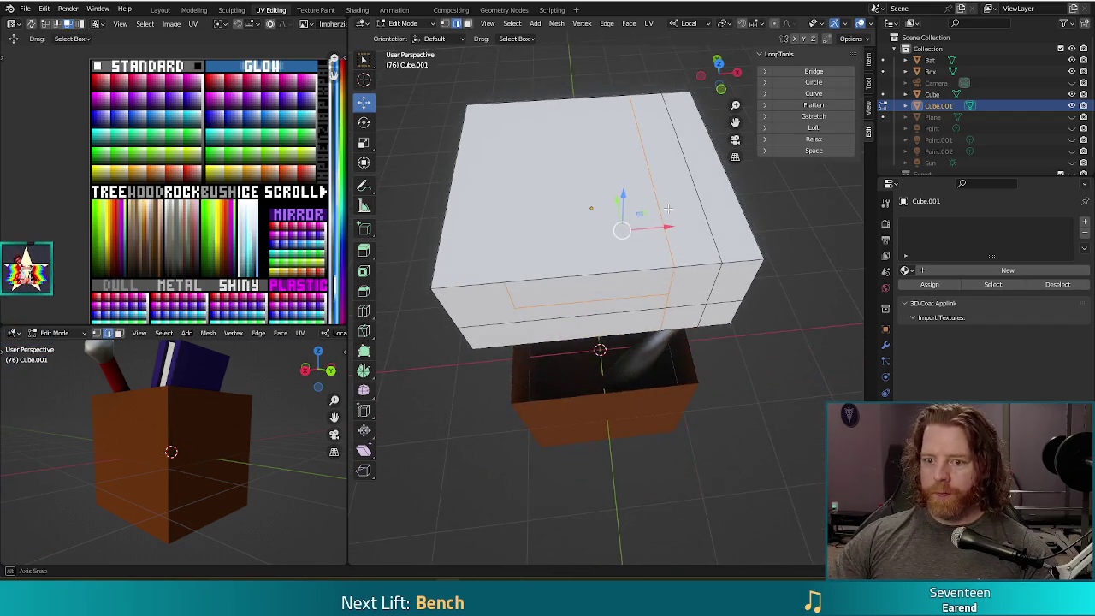
{"action": "key", "text": "KP_7"}
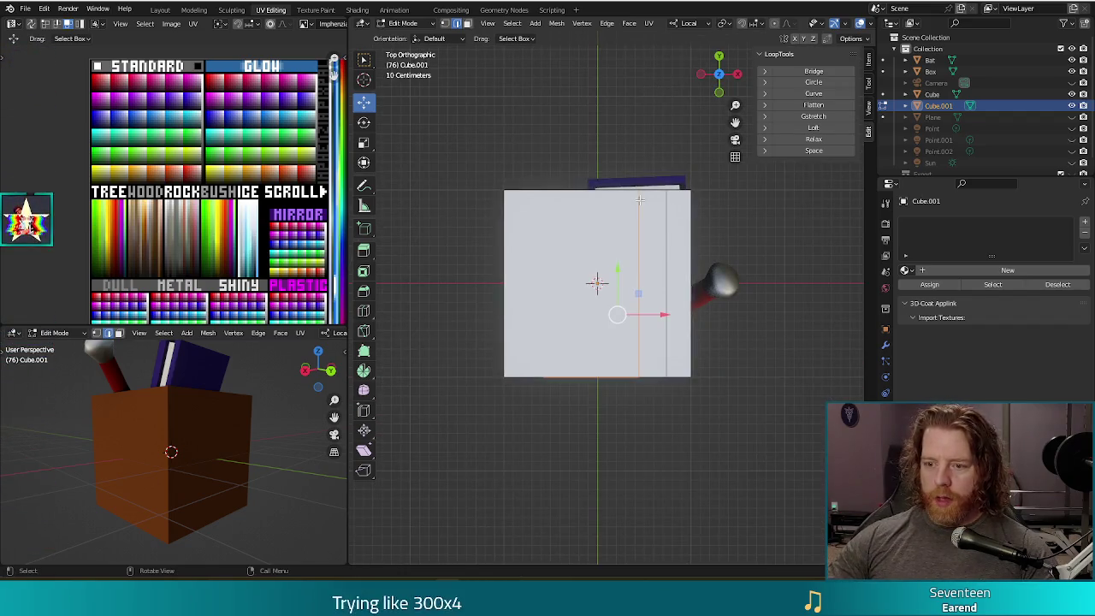
{"action": "middle_click_drag", "start_coordinate": [653, 413], "coordinate": [663, 343], "text": "shift"}
{"action": "key", "text": "k"}
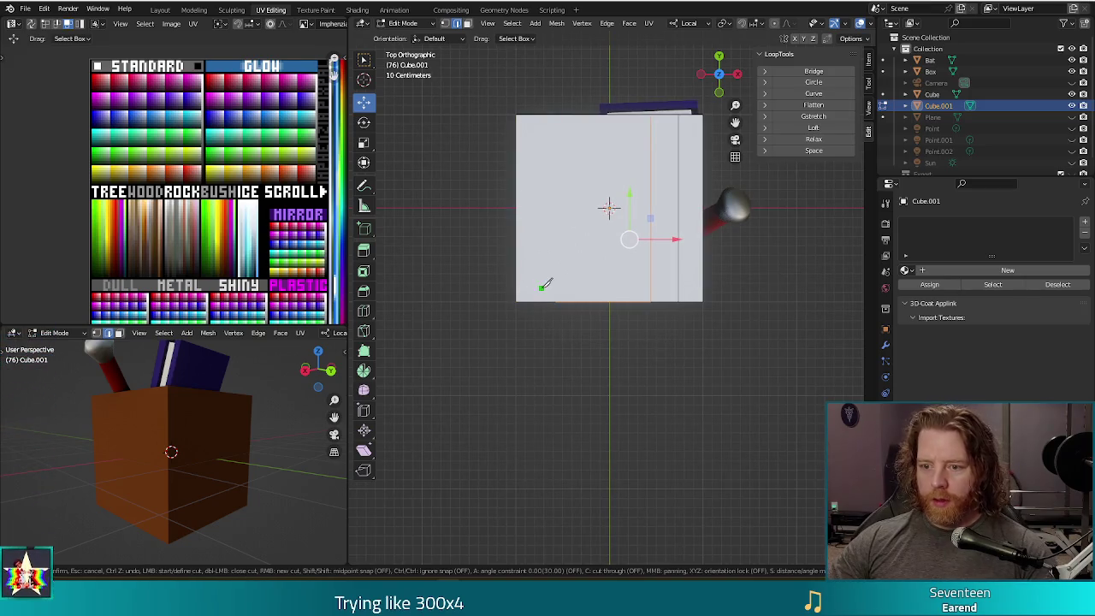
{"action": "left_click", "coordinate": [560, 292]}
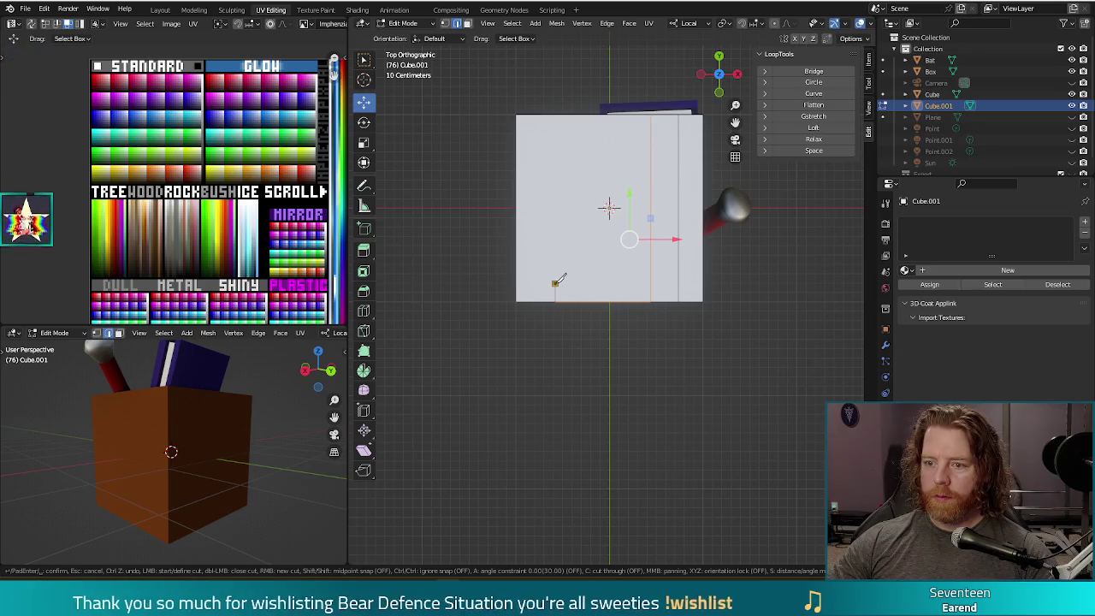
{"action": "left_click", "coordinate": [652, 282]}
{"action": "key", "text": "Return"}
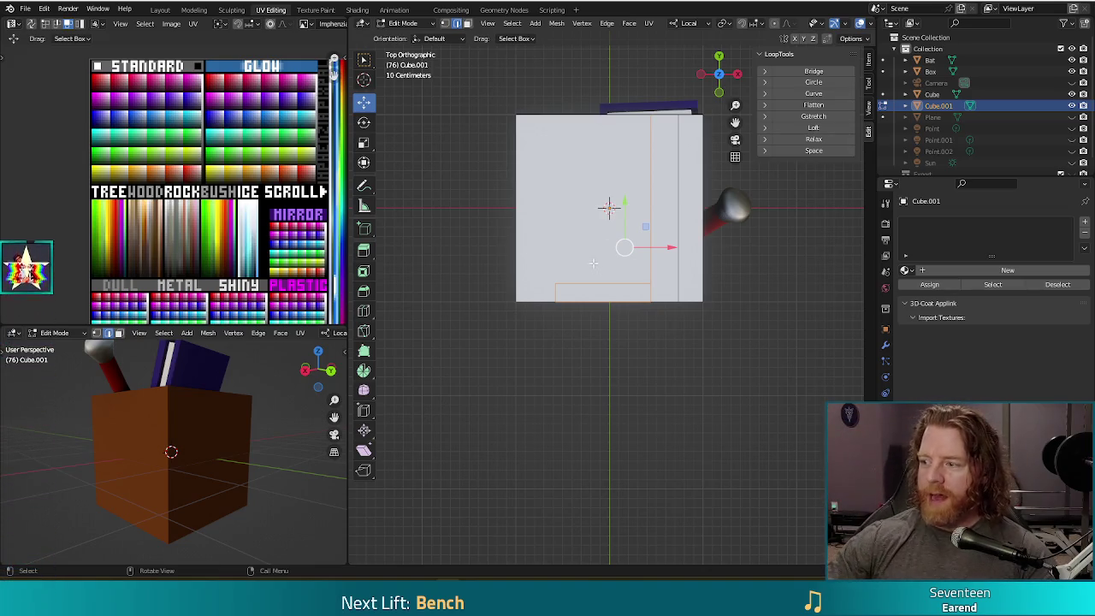
{"action": "mouse_move", "coordinate": [657, 404]}
{"action": "middle_mouse_down"}
{"action": "mouse_move", "coordinate": [728, 389]}
{"action": "mouse_move", "coordinate": [729, 311]}
{"action": "middle_mouse_up"}
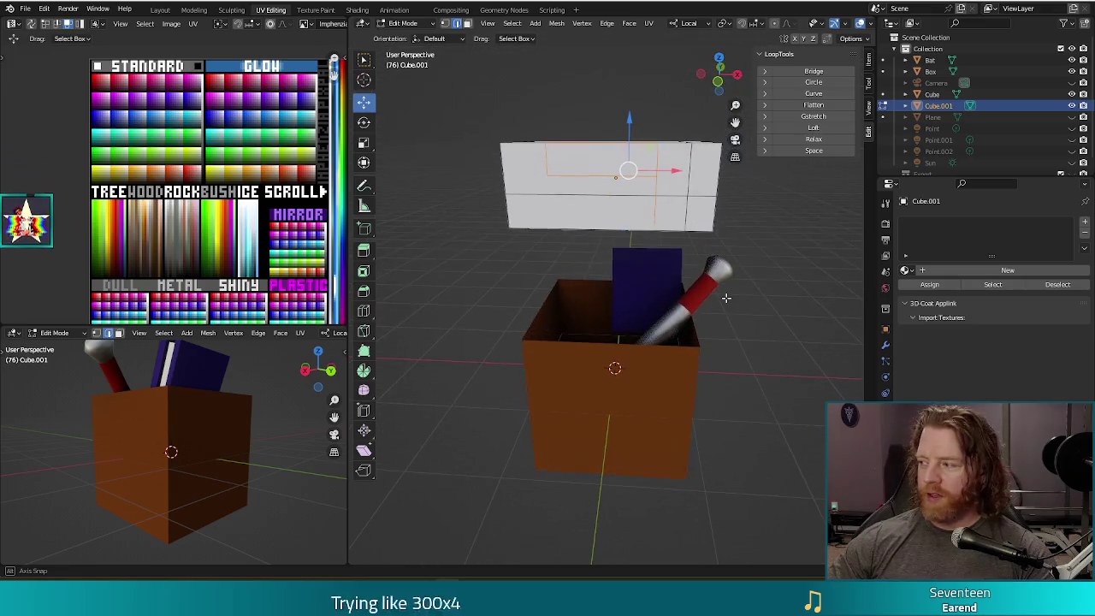
Step: In front view, bevel the console's selected bottom edges by 0.182 m with 1 segment
{"action": "scroll", "coordinate": [729, 311], "scroll_direction": "down", "scroll_amount": 2}
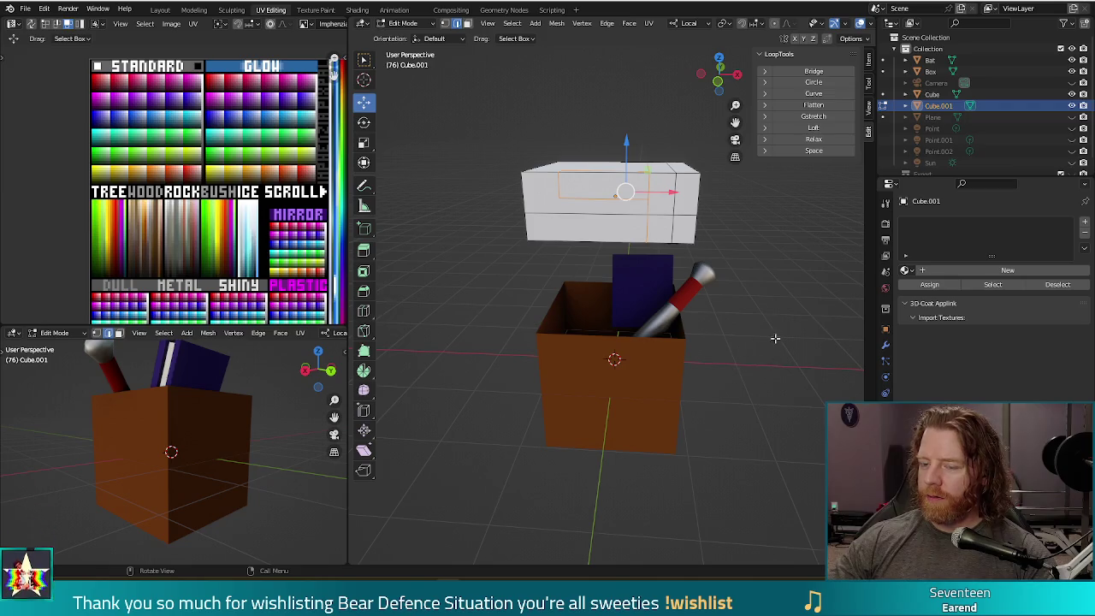
{"action": "middle_click_drag", "start_coordinate": [763, 288], "coordinate": [766, 289]}
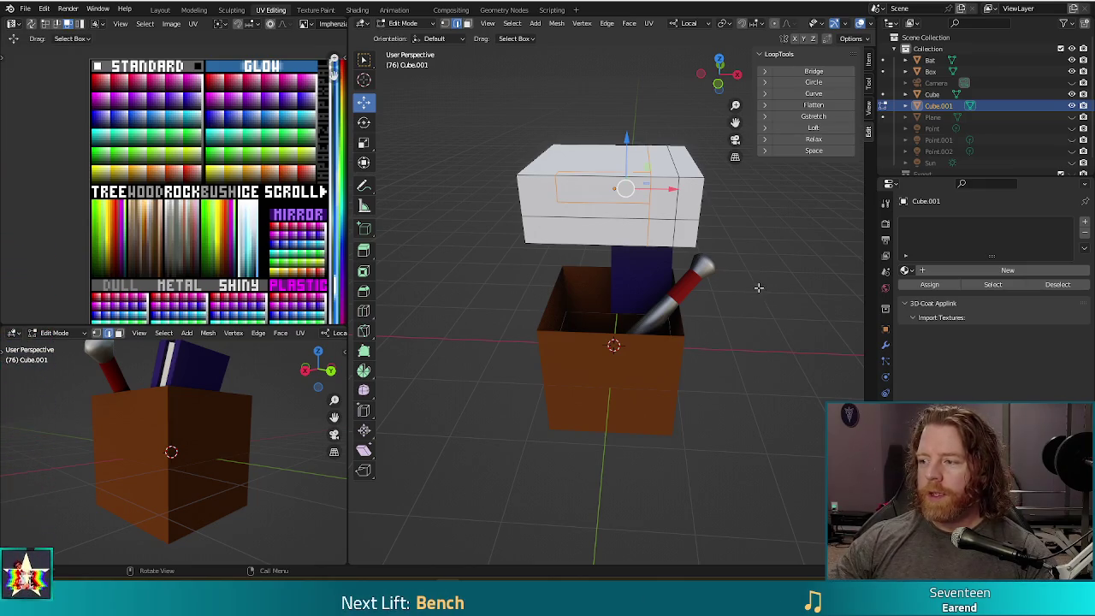
{"action": "middle_click_drag", "start_coordinate": [759, 288], "coordinate": [734, 258]}
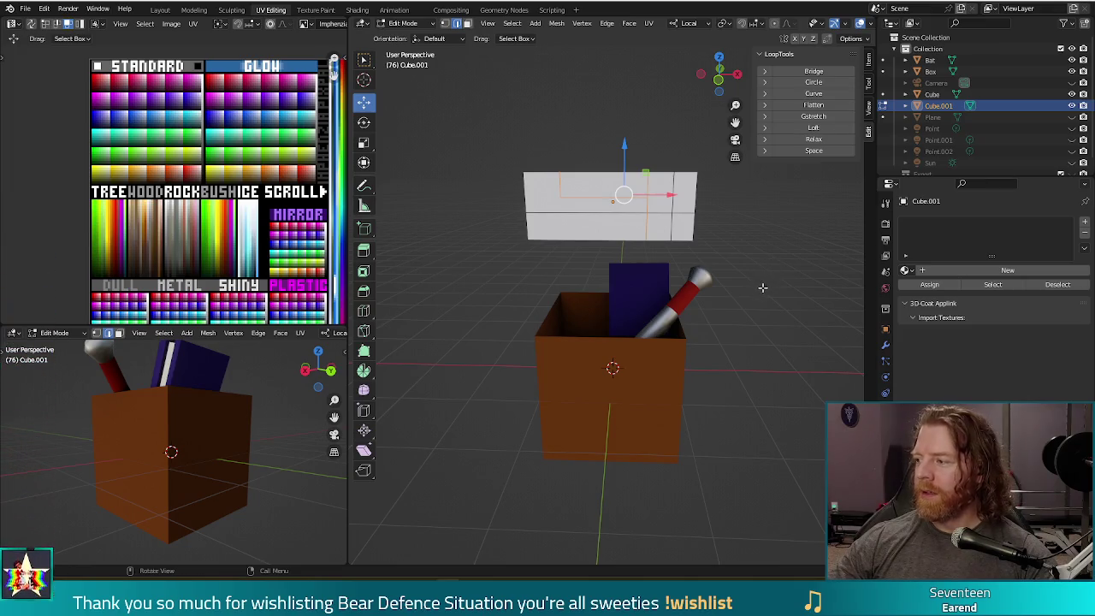
{"action": "middle_click_drag", "start_coordinate": [770, 265], "coordinate": [714, 243]}
{"action": "middle_click_drag", "start_coordinate": [540, 299], "coordinate": [561, 266]}
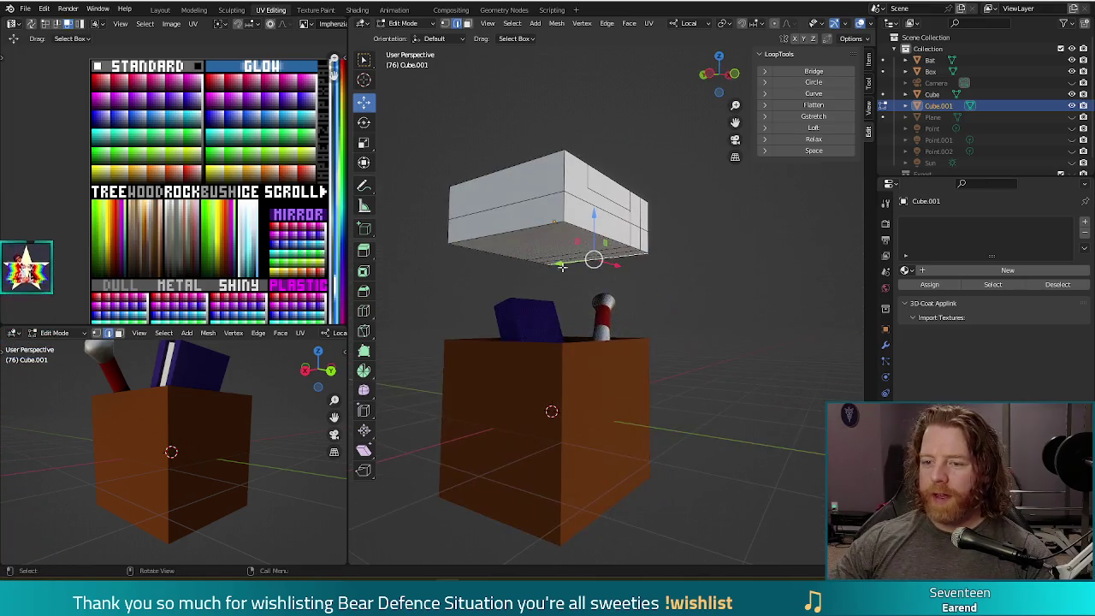
{"action": "key", "text": "KP_1"}
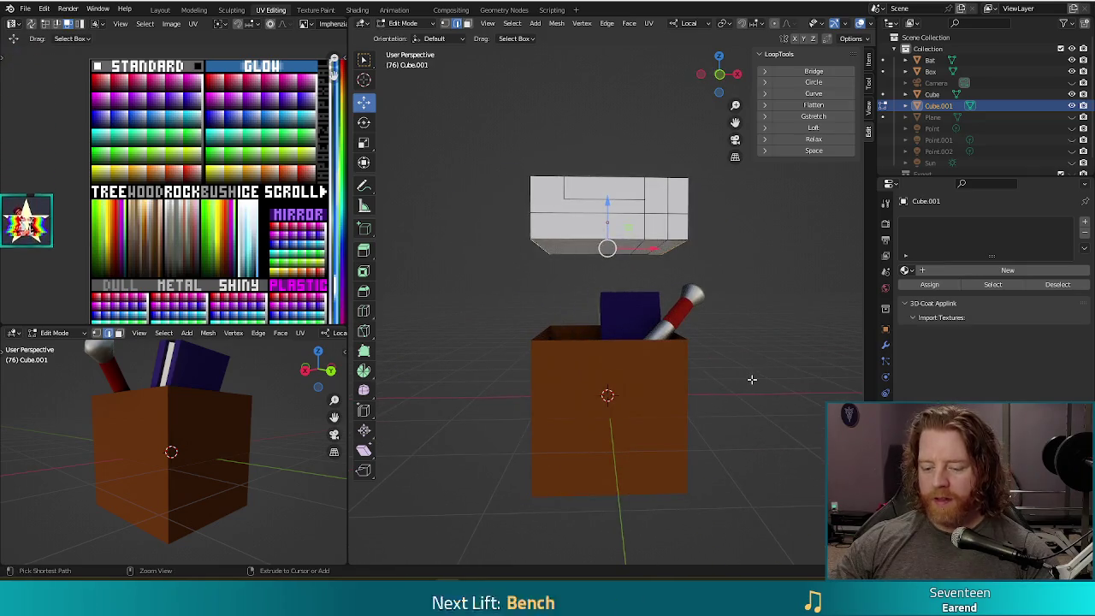
{"action": "key", "text": "ctrl+b"}
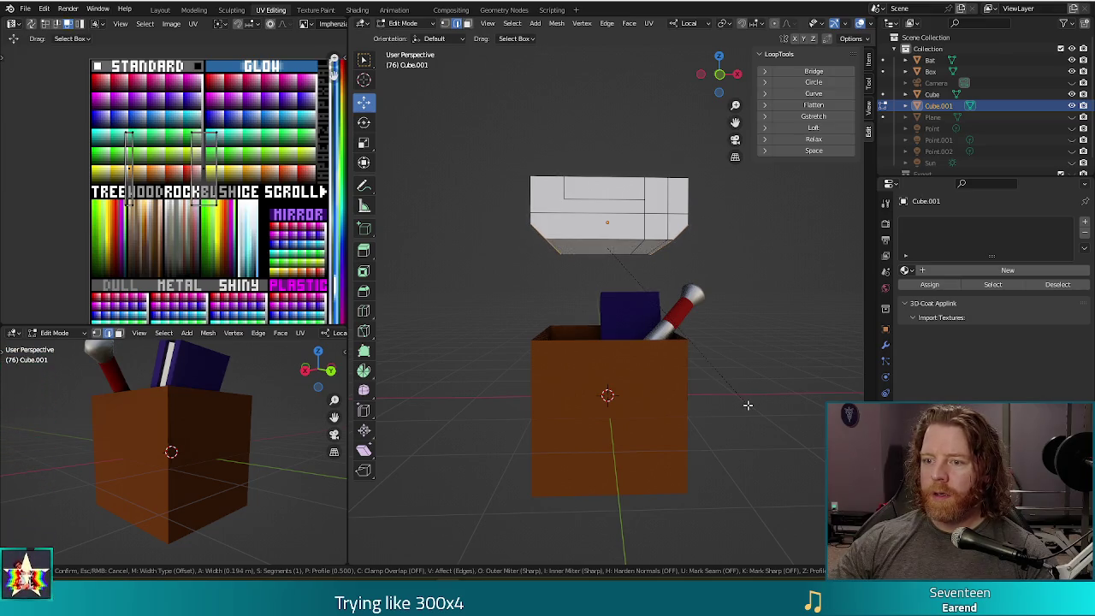
{"action": "left_click", "coordinate": [746, 405]}
{"action": "mouse_move", "coordinate": [747, 405]}
{"action": "middle_mouse_down"}
{"action": "mouse_move", "coordinate": [553, 360]}
{"action": "mouse_move", "coordinate": [736, 385]}
{"action": "middle_mouse_up"}
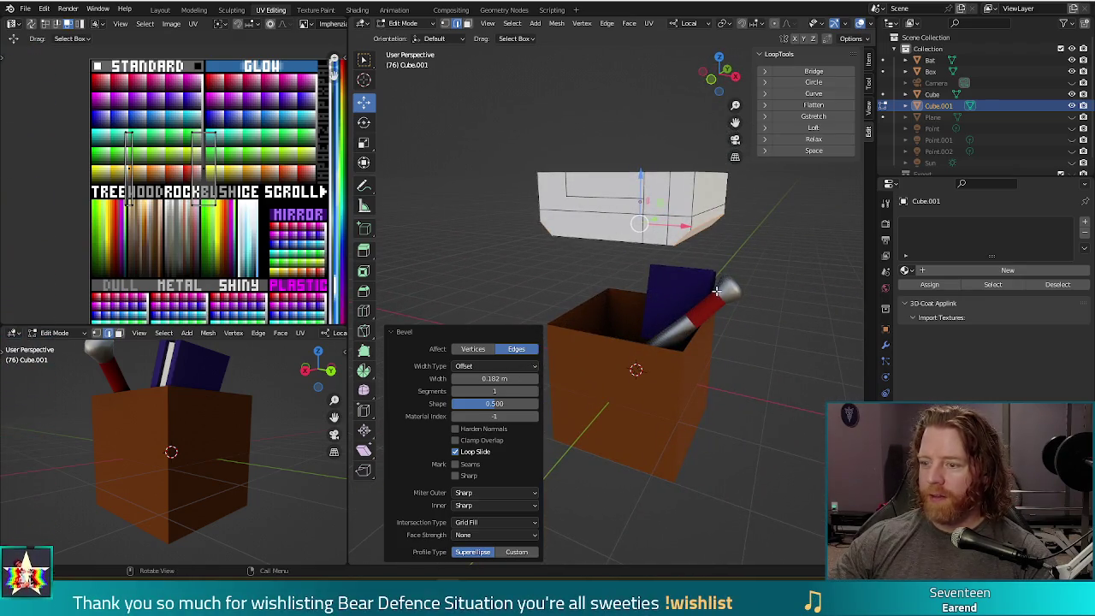
{"action": "middle_click_drag", "start_coordinate": [716, 291], "coordinate": [779, 269]}
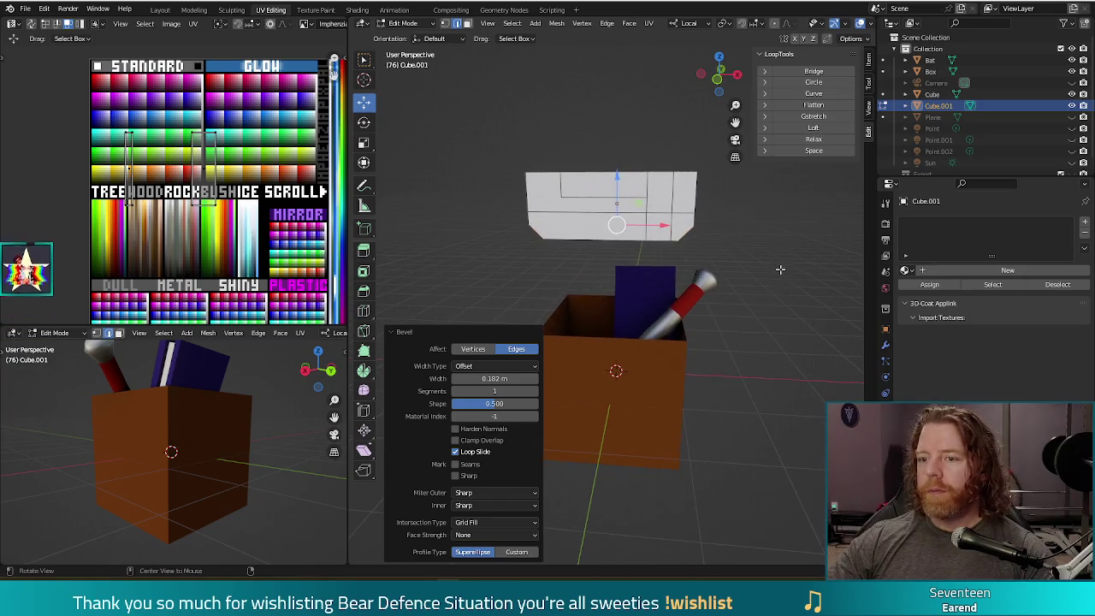
{"action": "left_click", "coordinate": [537, 28]}
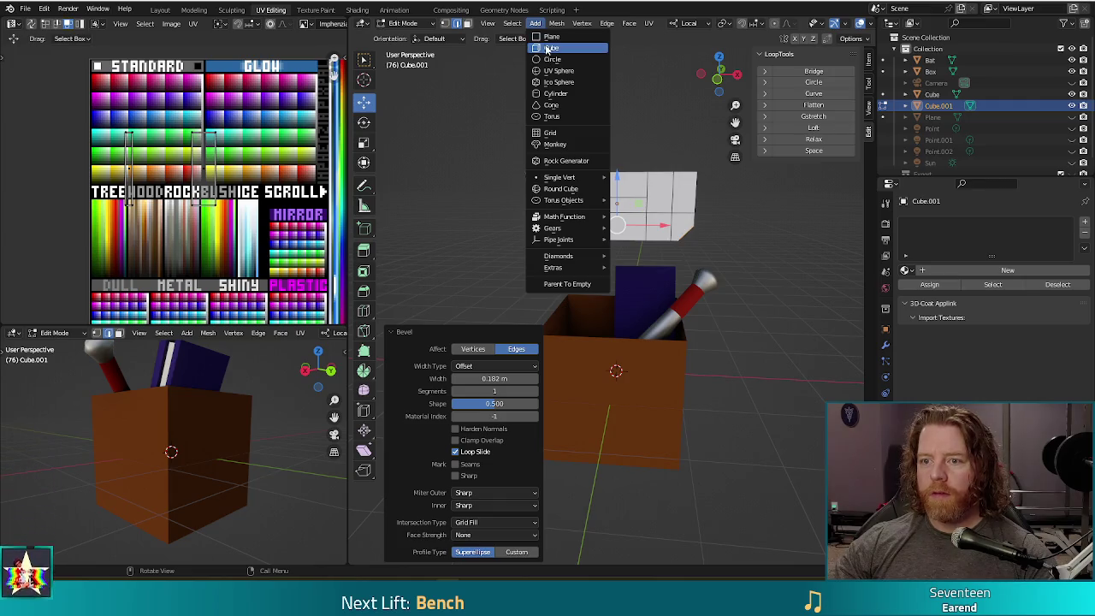
Step: Add a new cube to the mesh, shrink it to about half size, and raise it above the box
{"action": "left_click", "coordinate": [552, 47]}
{"action": "key", "text": "s"}
{"action": "left_click", "coordinate": [697, 421]}
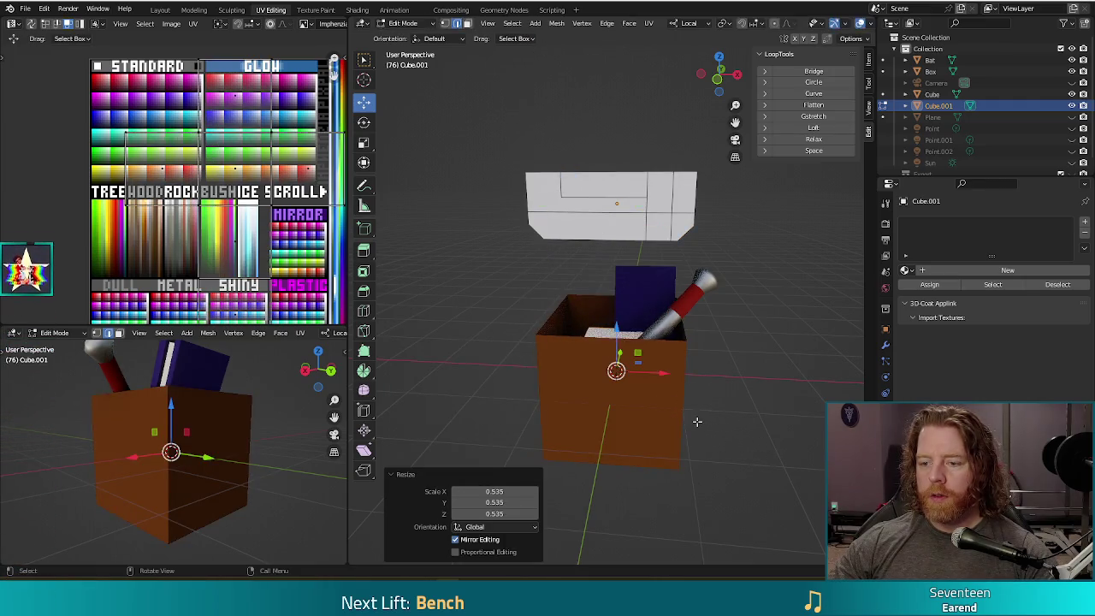
{"action": "left_click_drag", "start_coordinate": [611, 328], "coordinate": [613, 109]}
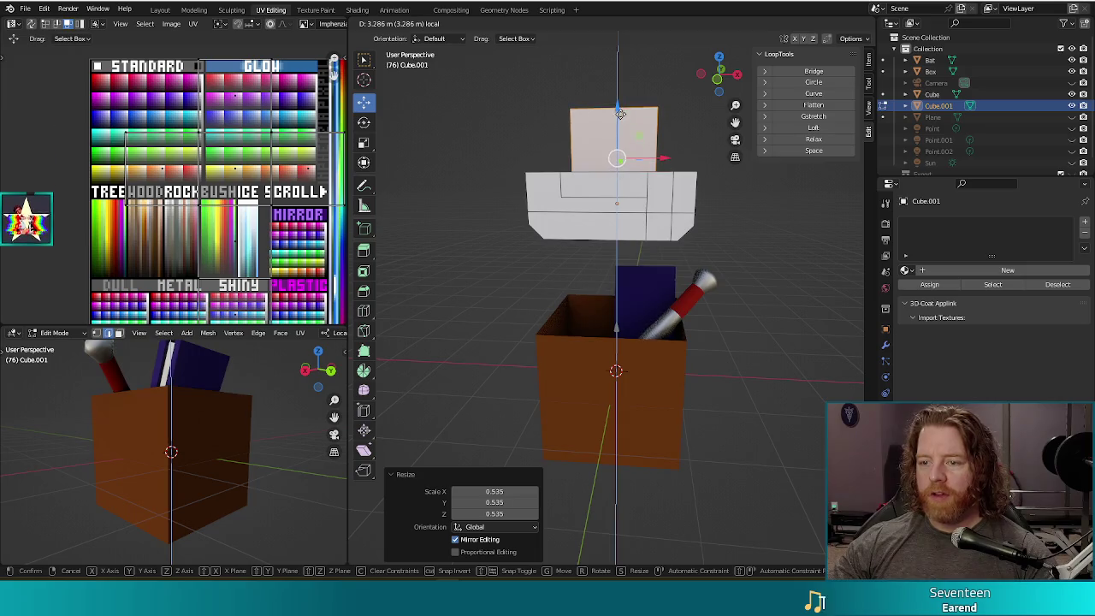
{"action": "middle_click_drag", "start_coordinate": [712, 264], "coordinate": [776, 289]}
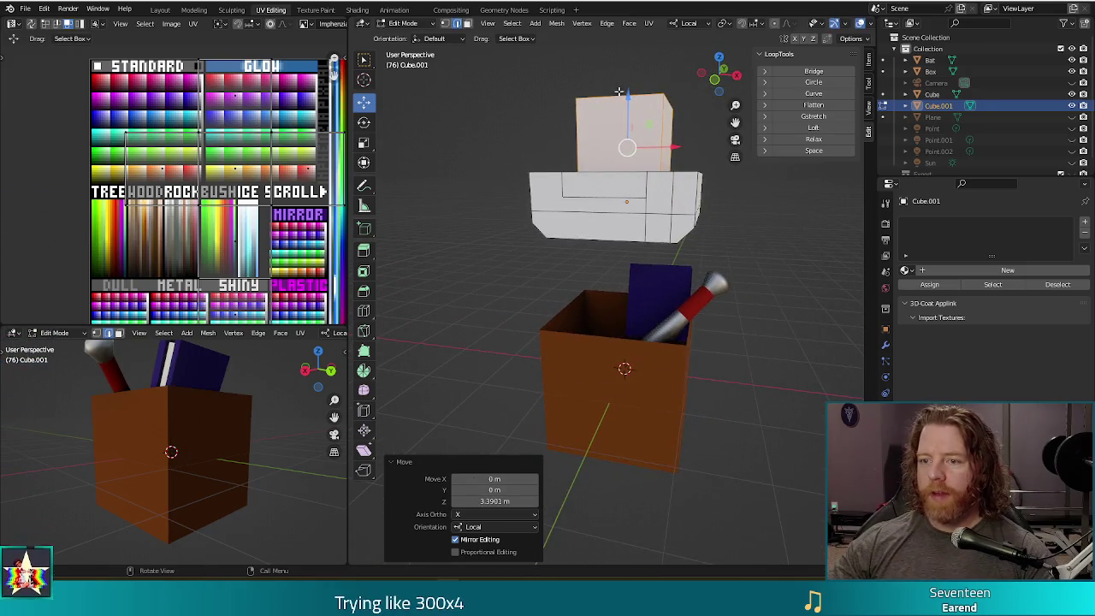
{"action": "left_click_drag", "start_coordinate": [619, 91], "coordinate": [619, 68]}
Step: Flatten the small cube along Z and shrink it into a thin block
{"action": "key", "text": "s"}
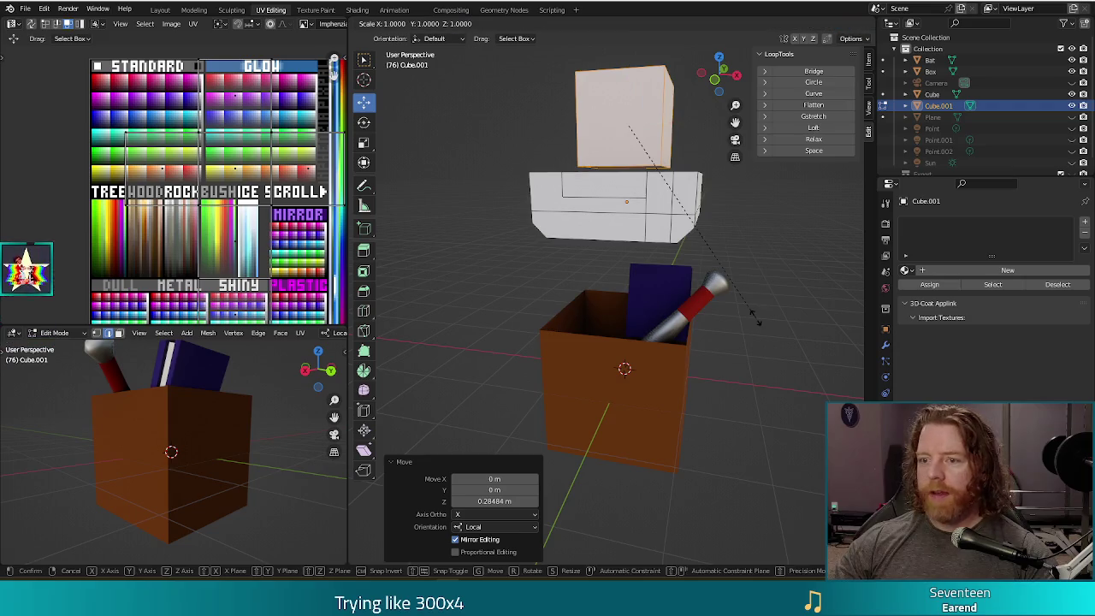
{"action": "key", "text": "z"}
{"action": "key", "text": "z"}
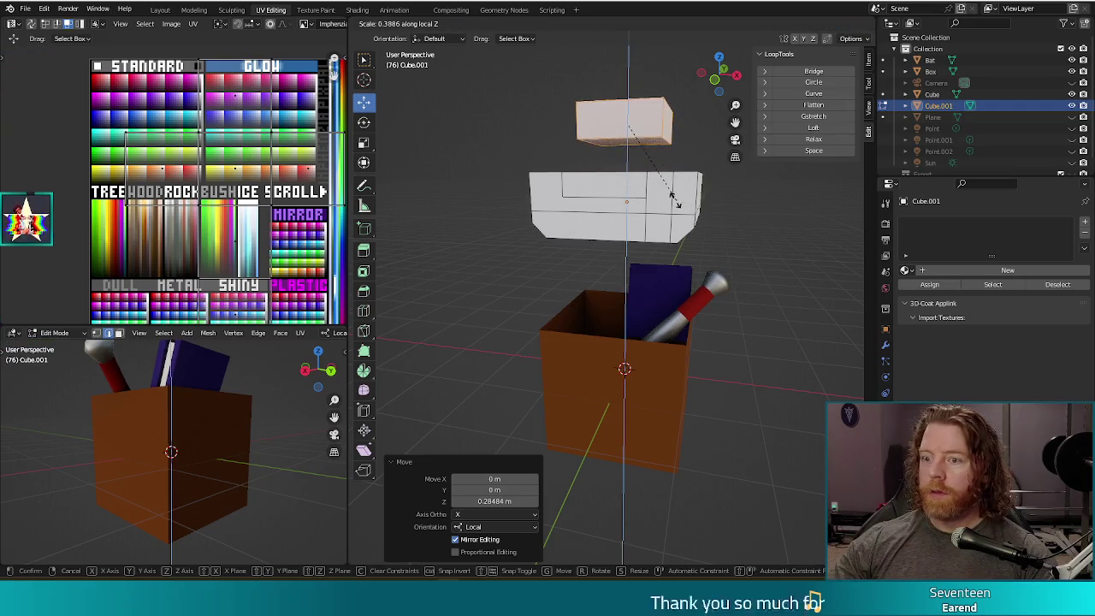
{"action": "left_click", "coordinate": [671, 195]}
{"action": "key", "text": "s"}
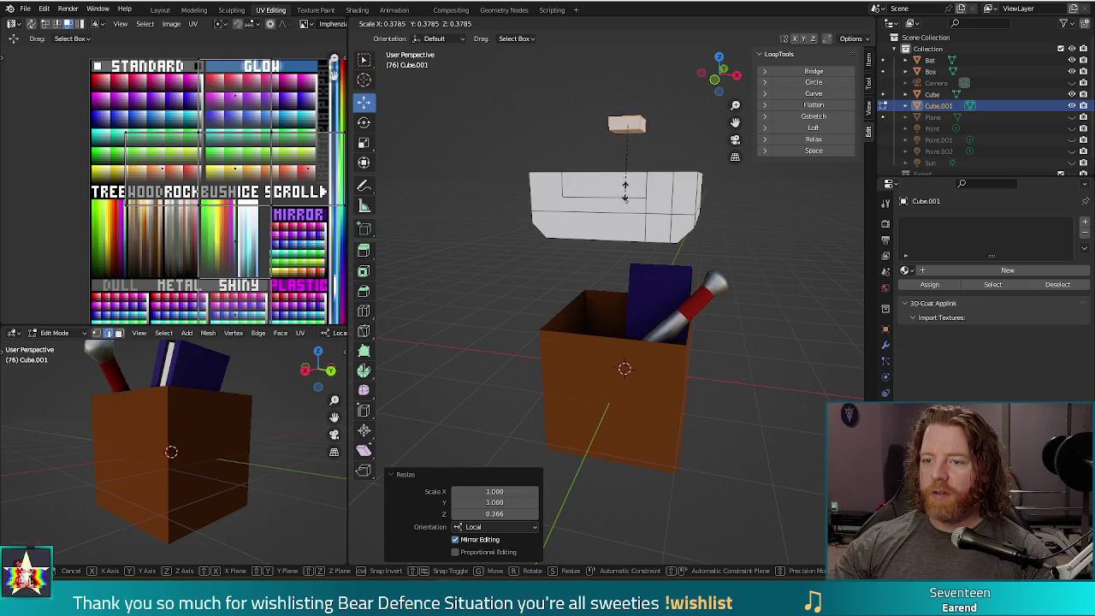
{"action": "left_click", "coordinate": [630, 165]}
Step: Place the small block onto the console's front face, slightly shrunk and slid left
{"action": "left_click_drag", "start_coordinate": [626, 82], "coordinate": [607, 183]}
{"action": "middle_click_drag", "start_coordinate": [607, 183], "coordinate": [631, 303]}
{"action": "left_click_drag", "start_coordinate": [734, 226], "coordinate": [653, 237]}
{"action": "middle_click_drag", "start_coordinate": [653, 238], "coordinate": [637, 231]}
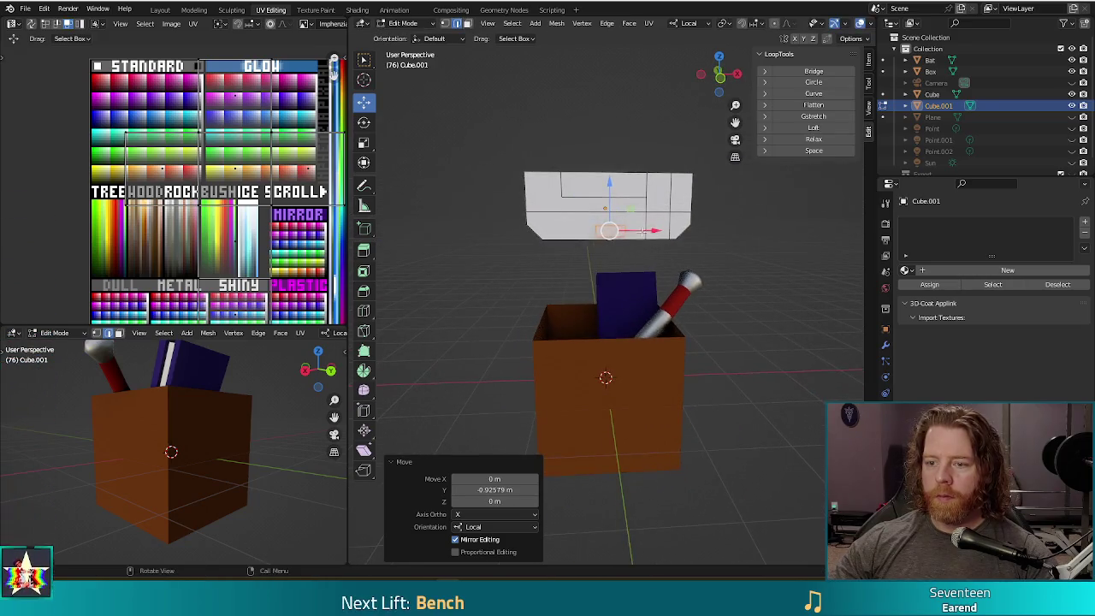
{"action": "left_click_drag", "start_coordinate": [638, 231], "coordinate": [591, 224]}
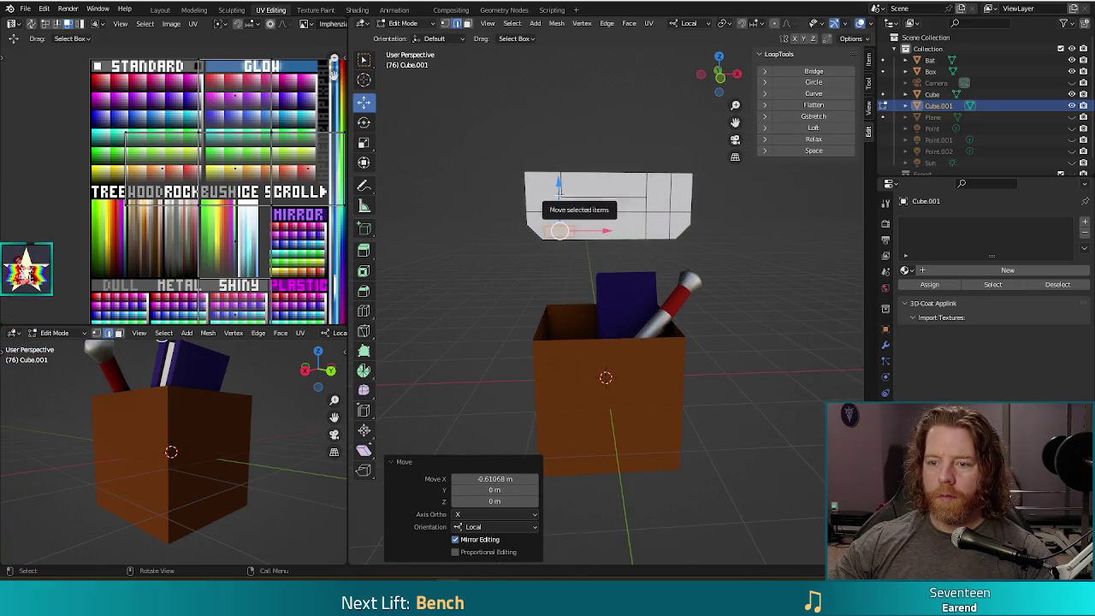
{"action": "key", "text": "s"}
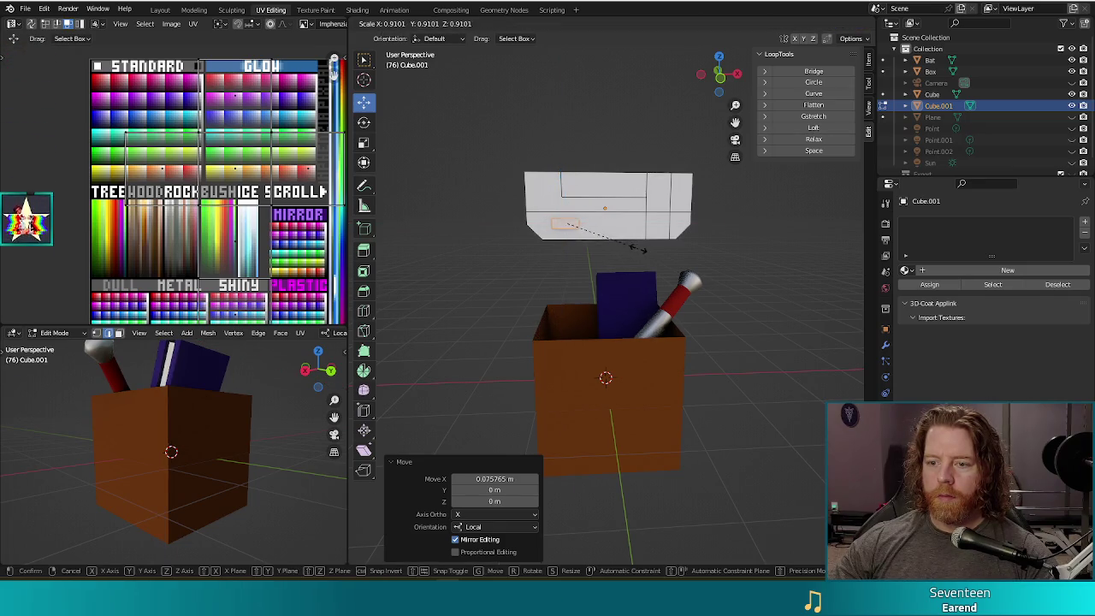
{"action": "left_click", "coordinate": [588, 219]}
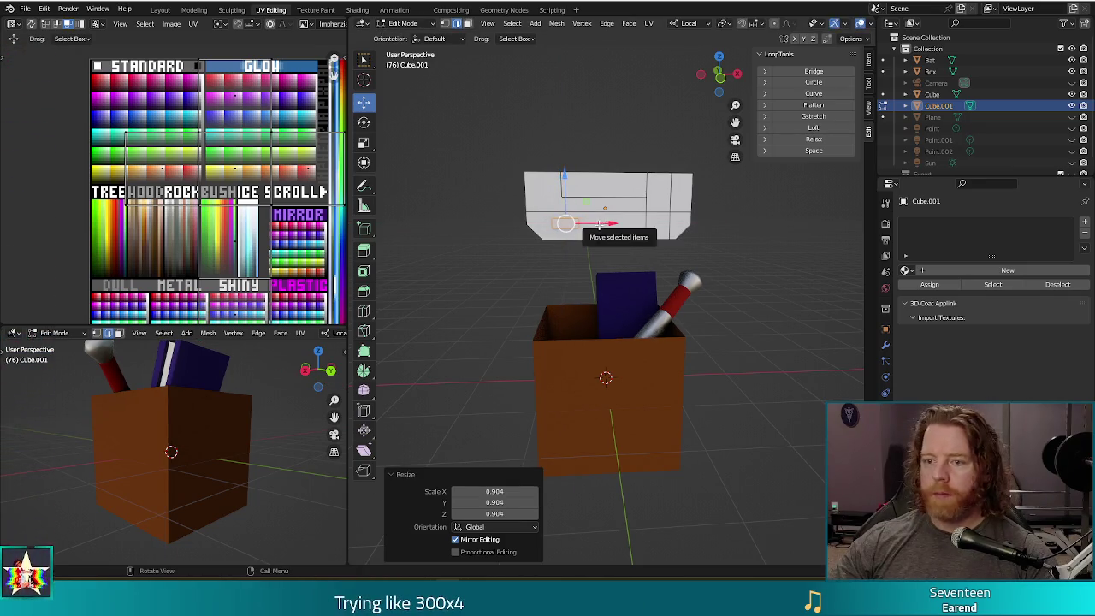
{"action": "left_click_drag", "start_coordinate": [603, 225], "coordinate": [601, 242]}
Step: Duplicate the block along X and move a copy to the console's left side
{"action": "key", "text": "shift+d"}
{"action": "key", "text": "x"}
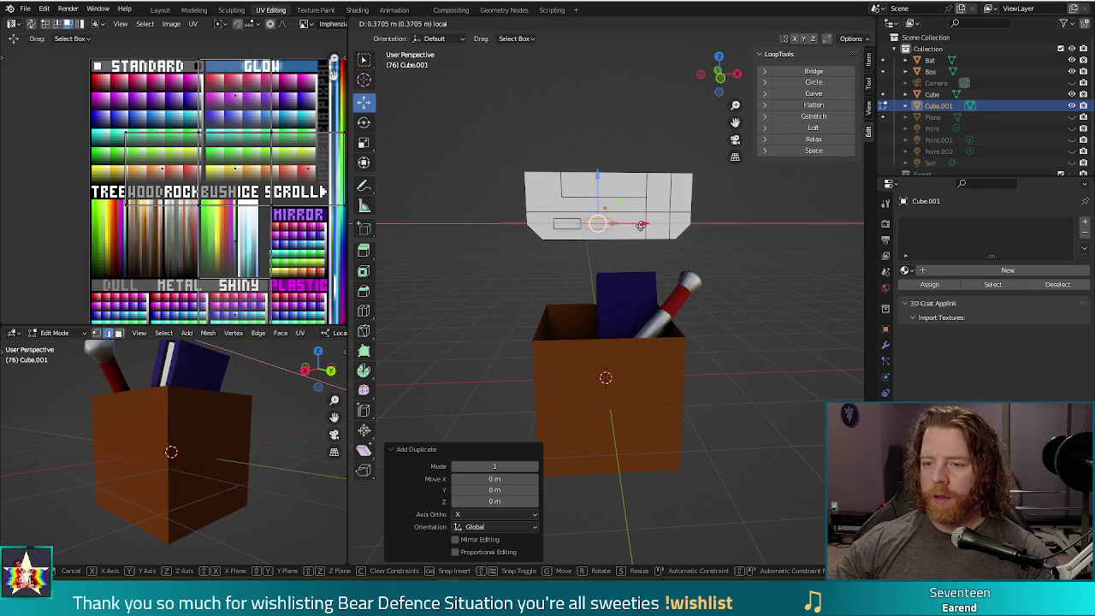
{"action": "left_click", "coordinate": [640, 225]}
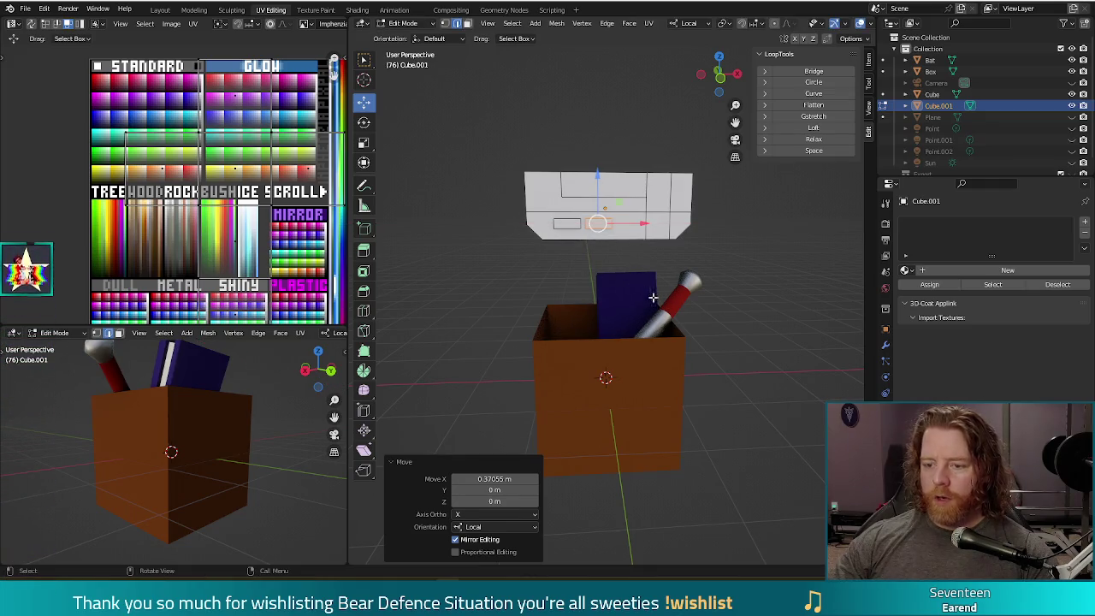
{"action": "key", "text": "shift+d"}
{"action": "right_click", "coordinate": [640, 225]}
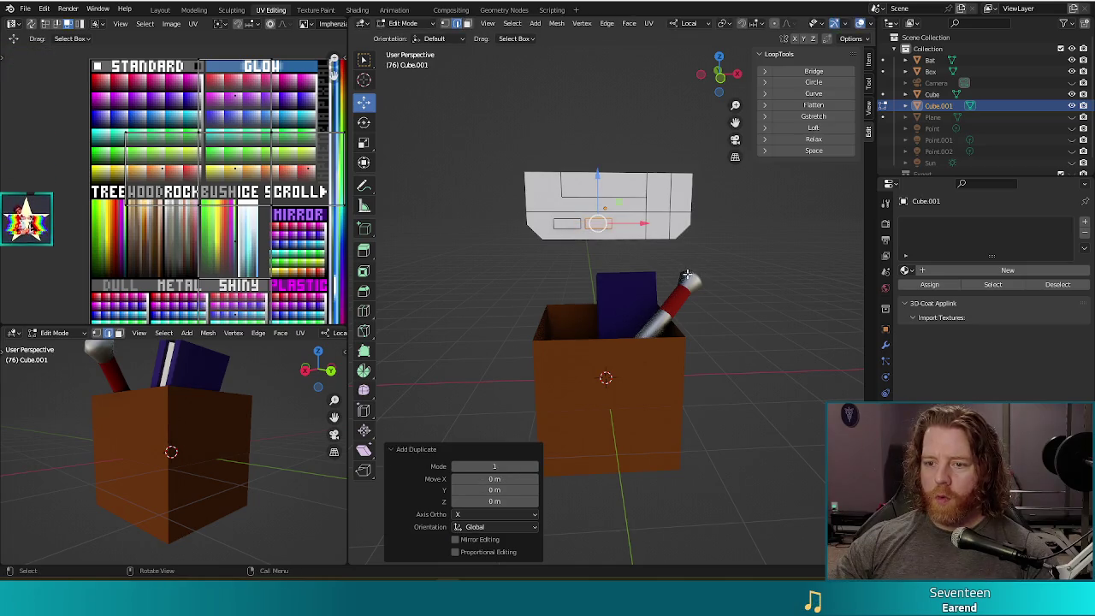
{"action": "key", "text": "g"}
{"action": "key", "text": "x"}
{"action": "left_click", "coordinate": [587, 225]}
Step: Narrow the copied panel, scale it to 0.744, nudge it into place, and deselect
{"action": "key", "text": "s"}
{"action": "key", "text": "x"}
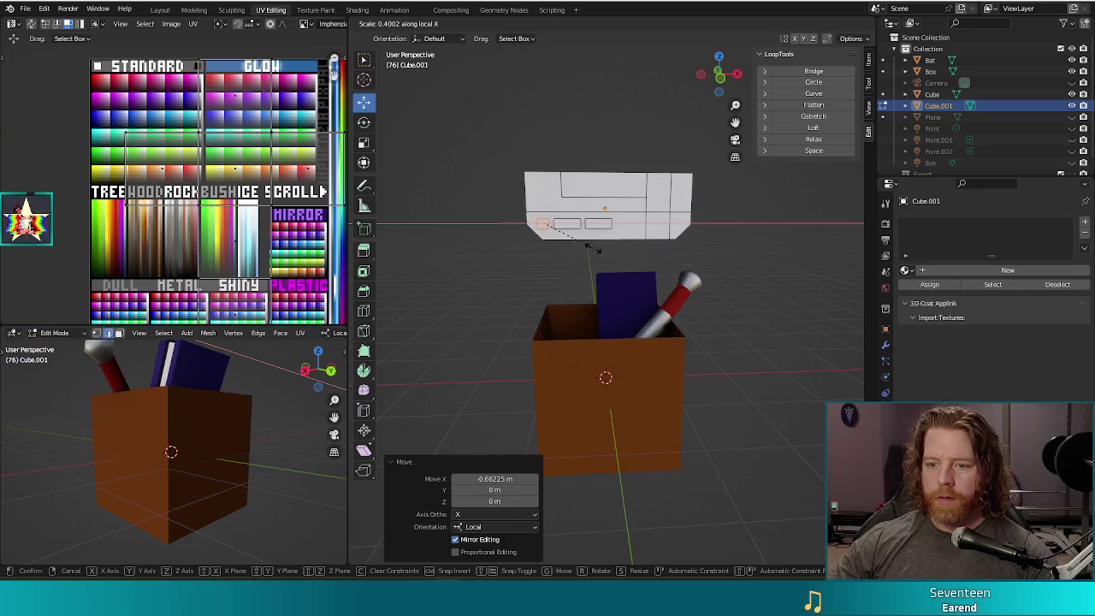
{"action": "left_click", "coordinate": [598, 250]}
{"action": "key", "text": "s"}
{"action": "left_click", "coordinate": [597, 249]}
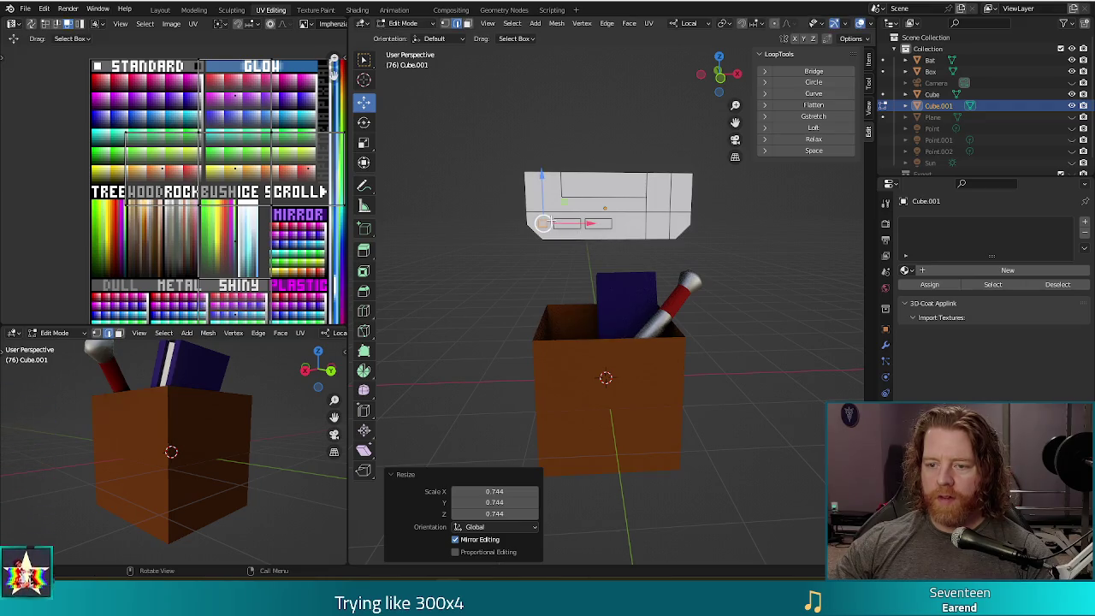
{"action": "left_click_drag", "start_coordinate": [567, 223], "coordinate": [571, 223]}
{"action": "left_click_drag", "start_coordinate": [543, 180], "coordinate": [542, 183]}
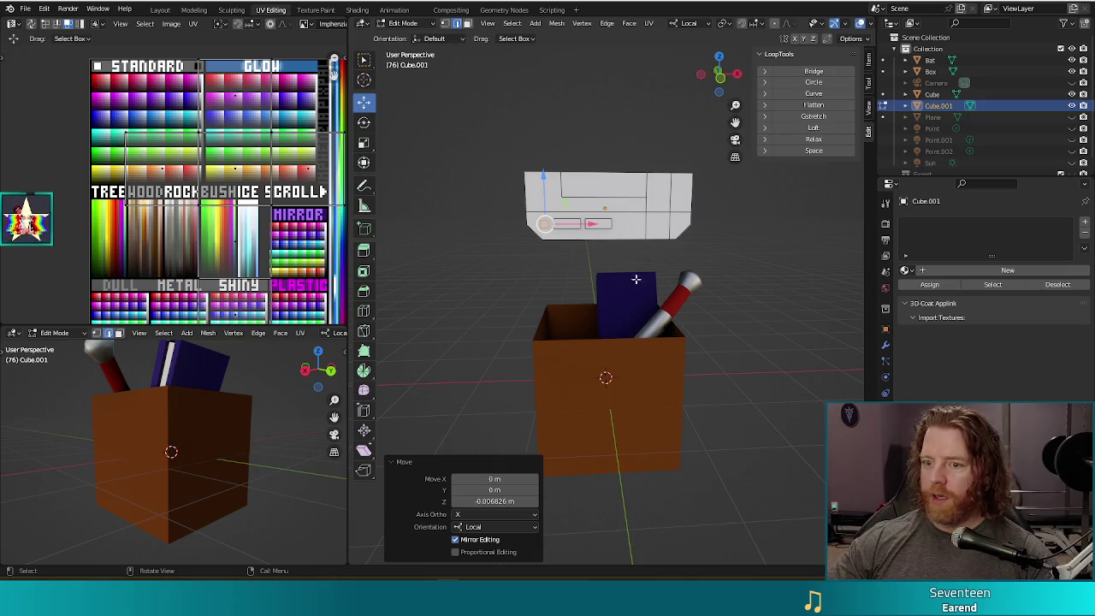
{"action": "left_click", "coordinate": [767, 272]}
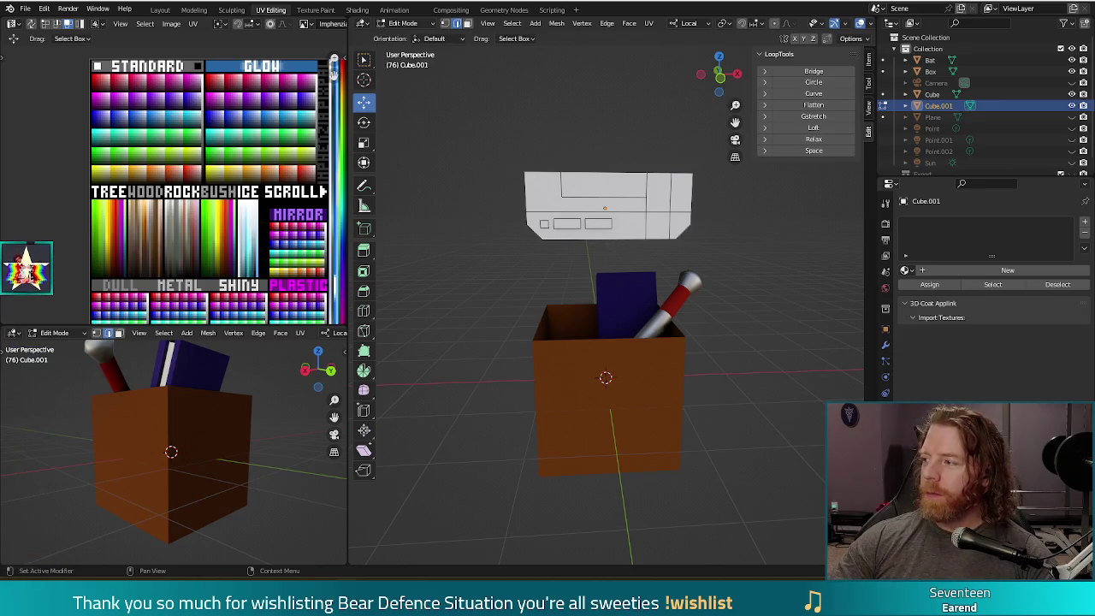
{"action": "left_click_drag", "start_coordinate": [706, 205], "coordinate": [561, 154]}
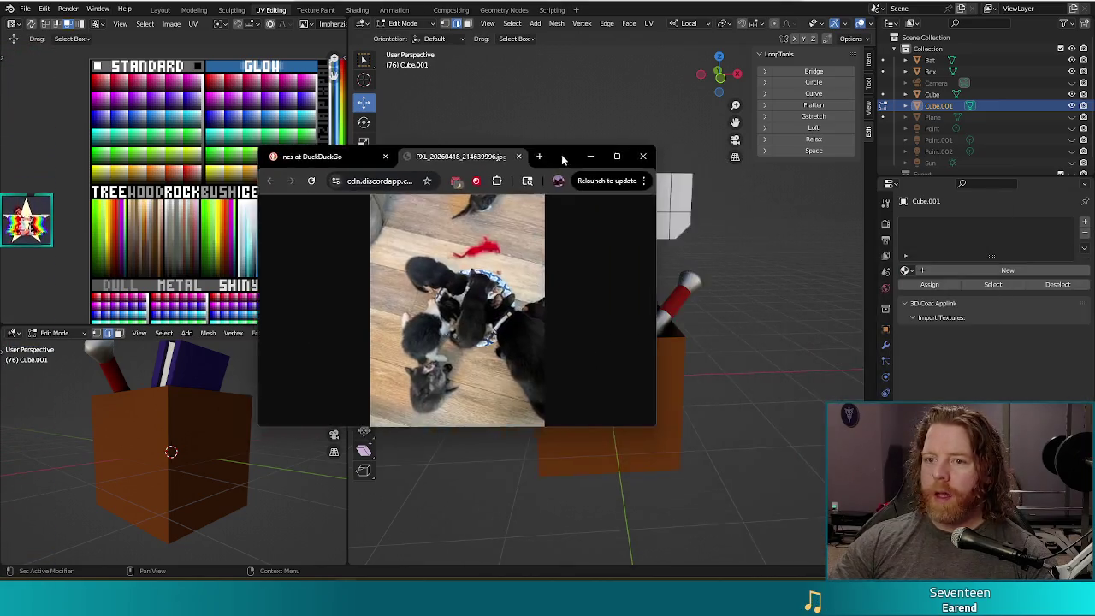
Step: Flip between the cat photo tabs full-screen, then restore Chrome to the DuckDuckGo NES image search
{"action": "double_click", "coordinate": [561, 154]}
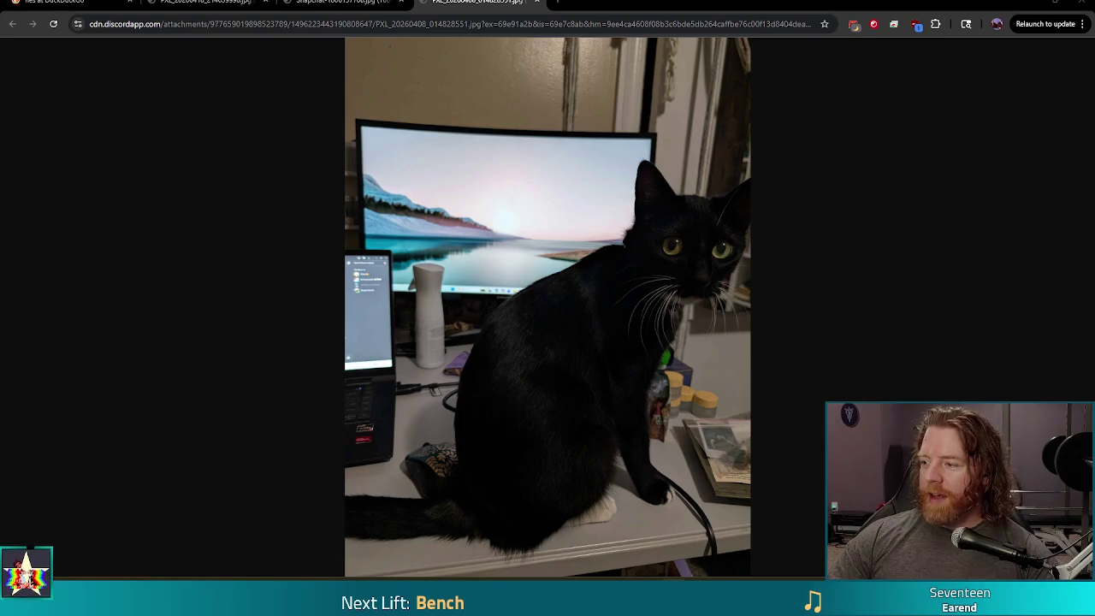
{"action": "left_click", "coordinate": [342, 2]}
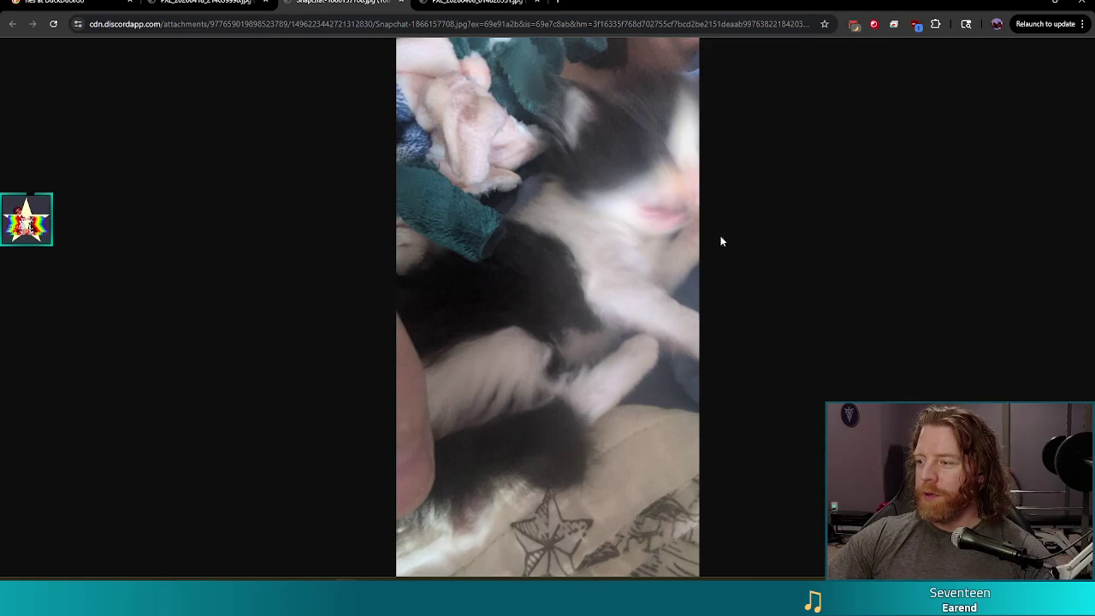
{"action": "left_click", "coordinate": [475, 2]}
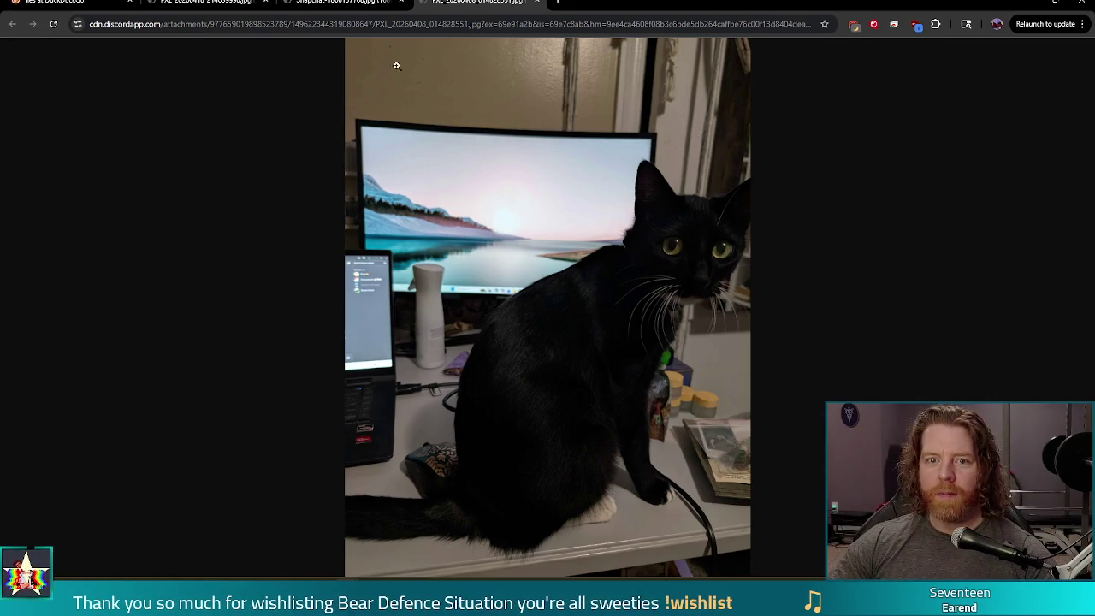
{"action": "key", "text": "super+Down"}
{"action": "left_click", "coordinate": [316, 60]}
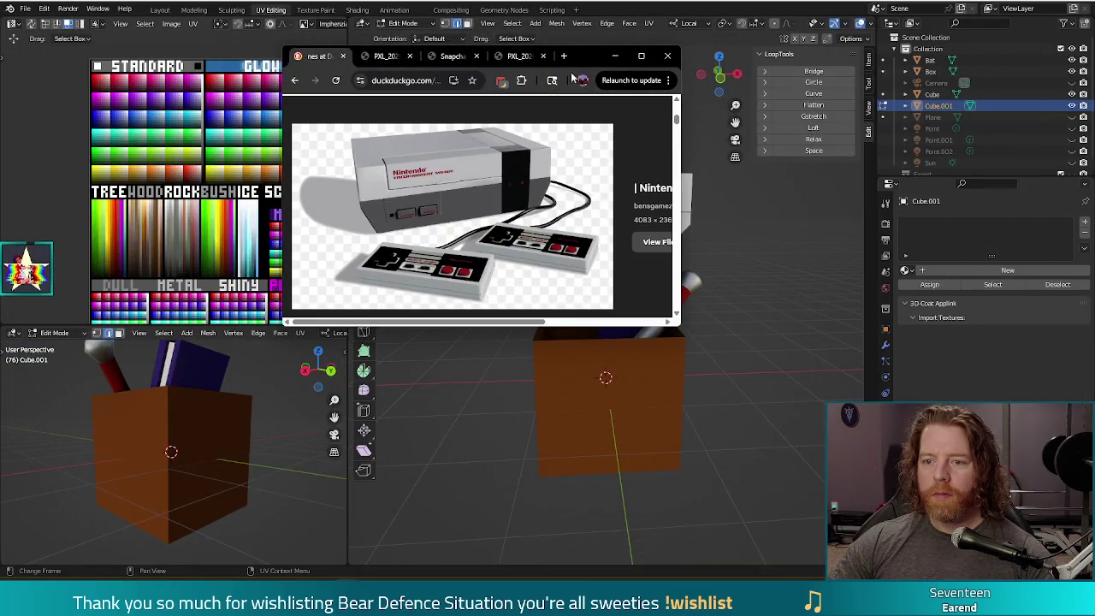
Step: Position the NES reference window over the top-left palette area beside the console model
{"action": "left_click", "coordinate": [615, 57]}
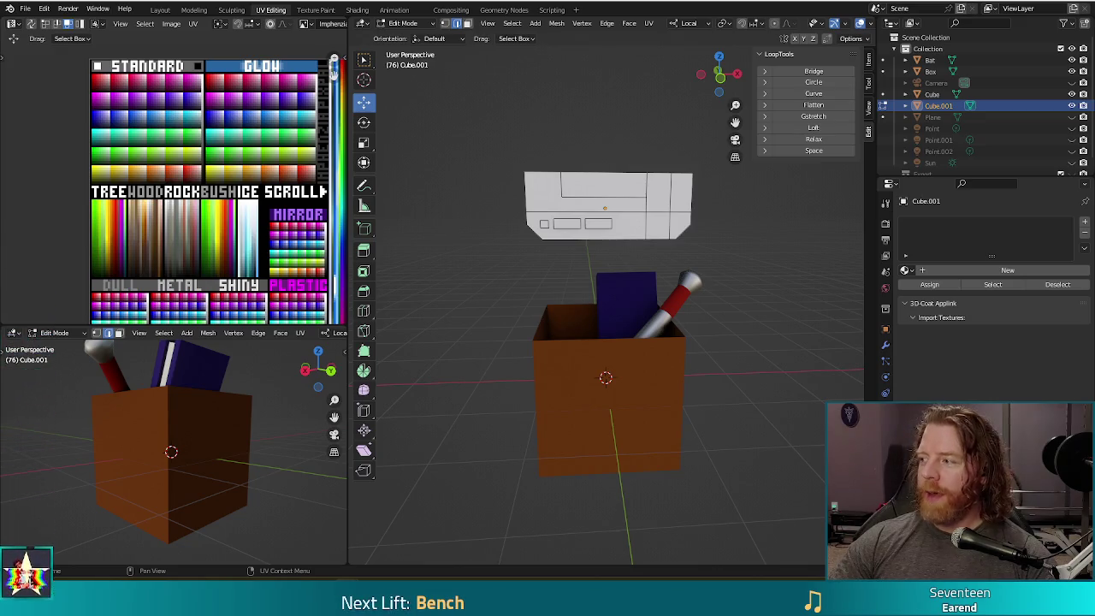
{"action": "left_click_drag", "start_coordinate": [989, 183], "coordinate": [777, 266]}
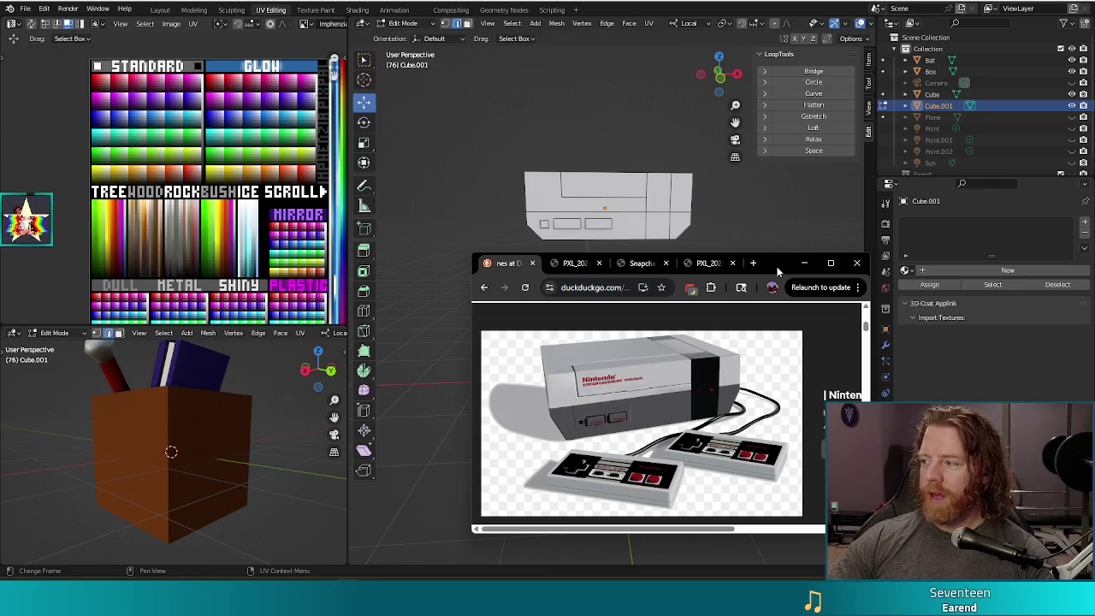
{"action": "left_click", "coordinate": [804, 263]}
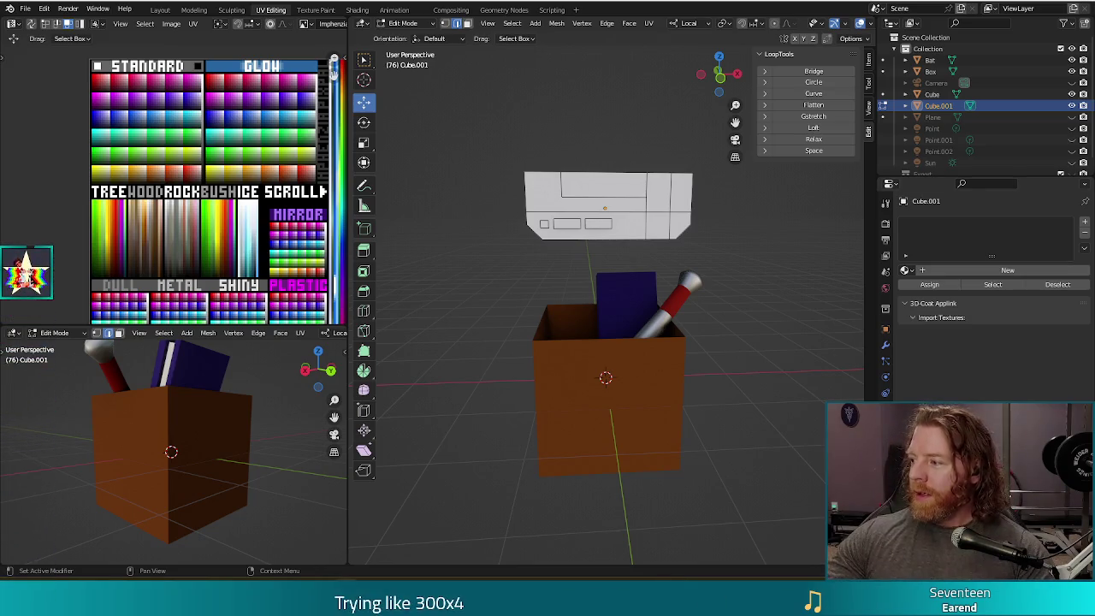
{"action": "mouse_move", "coordinate": [1018, 190]}
{"action": "left_mouse_down"}
{"action": "mouse_move", "coordinate": [485, 177]}
{"action": "mouse_move", "coordinate": [393, 80]}
{"action": "left_mouse_up"}
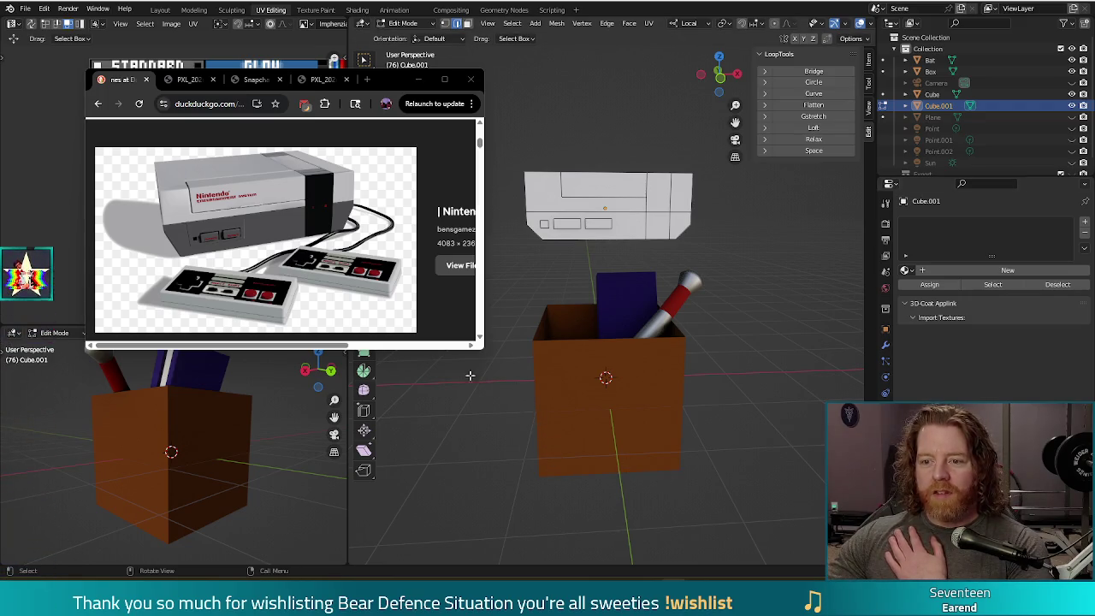
Step: In front view, select the console's small front square and raise it level with the button slots
{"action": "scroll", "coordinate": [531, 217], "scroll_direction": "up", "scroll_amount": 1}
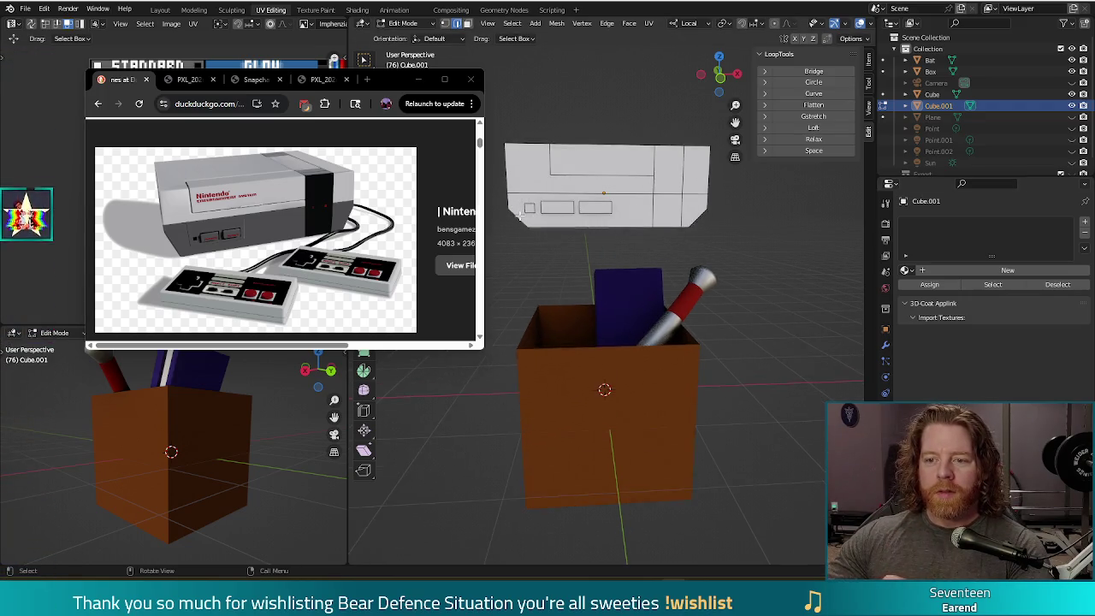
{"action": "scroll", "coordinate": [520, 216], "scroll_direction": "up", "scroll_amount": 1}
{"action": "middle_click_drag", "start_coordinate": [479, 218], "coordinate": [442, 221]}
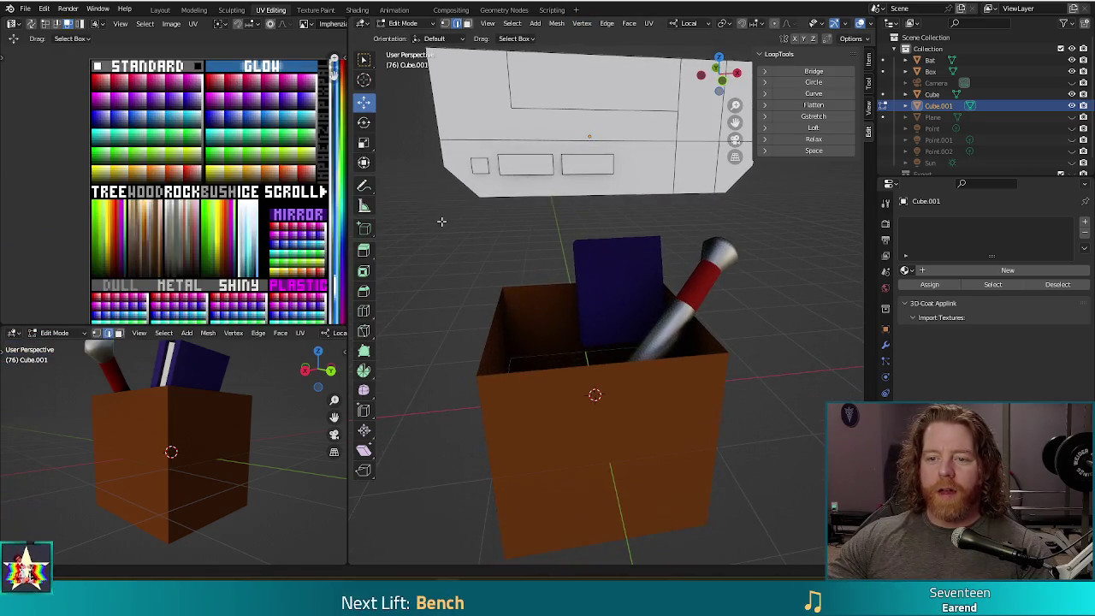
{"action": "key", "text": "KP_1"}
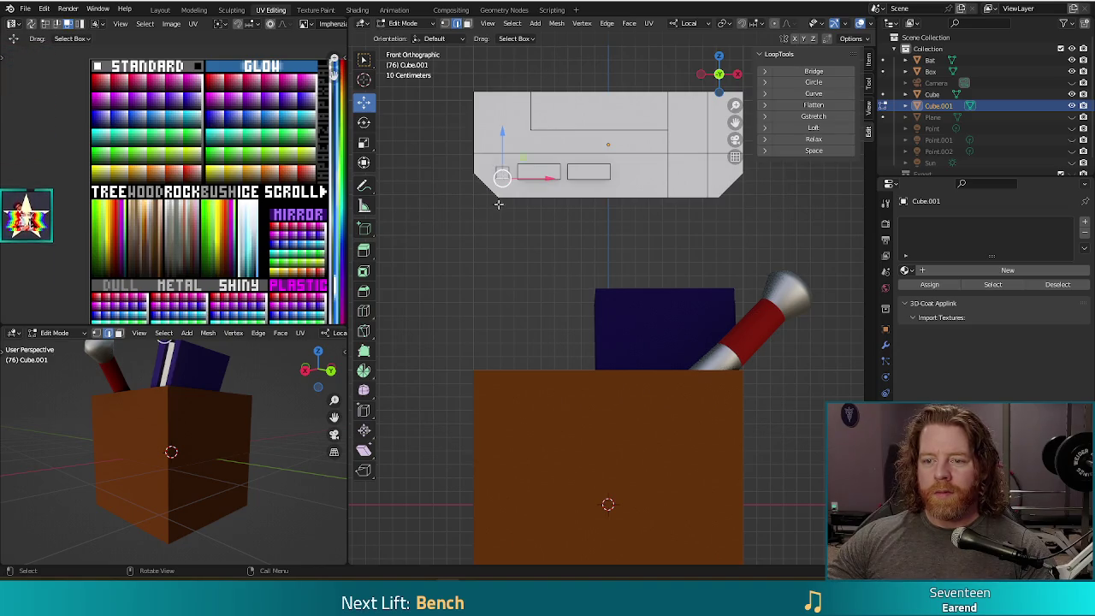
{"action": "key", "text": "alt+a"}
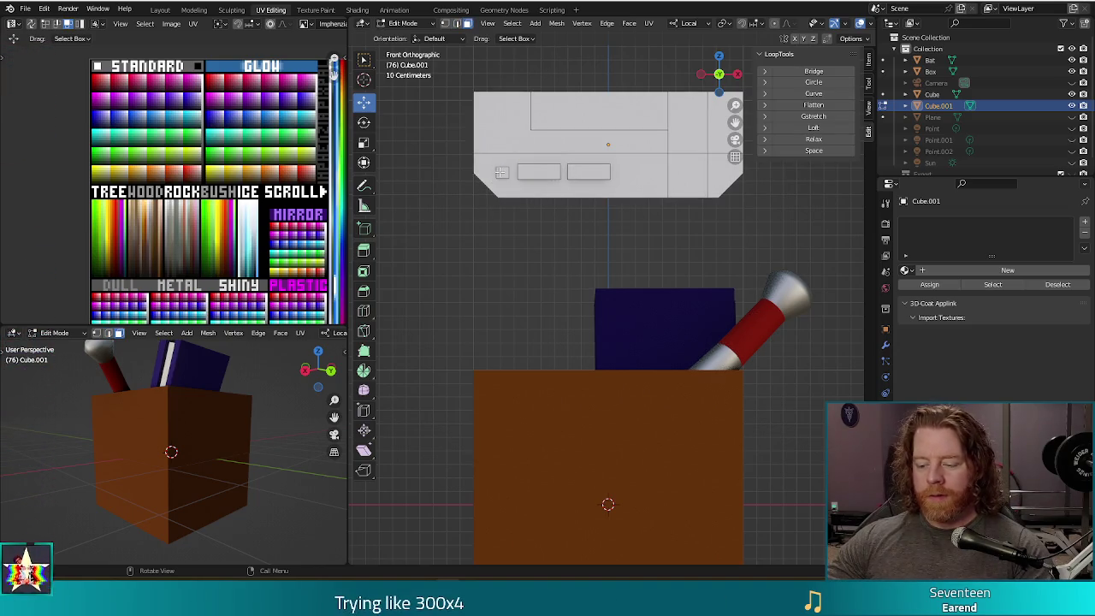
{"action": "key", "text": "l"}
{"action": "left_click_drag", "start_coordinate": [502, 134], "coordinate": [501, 135]}
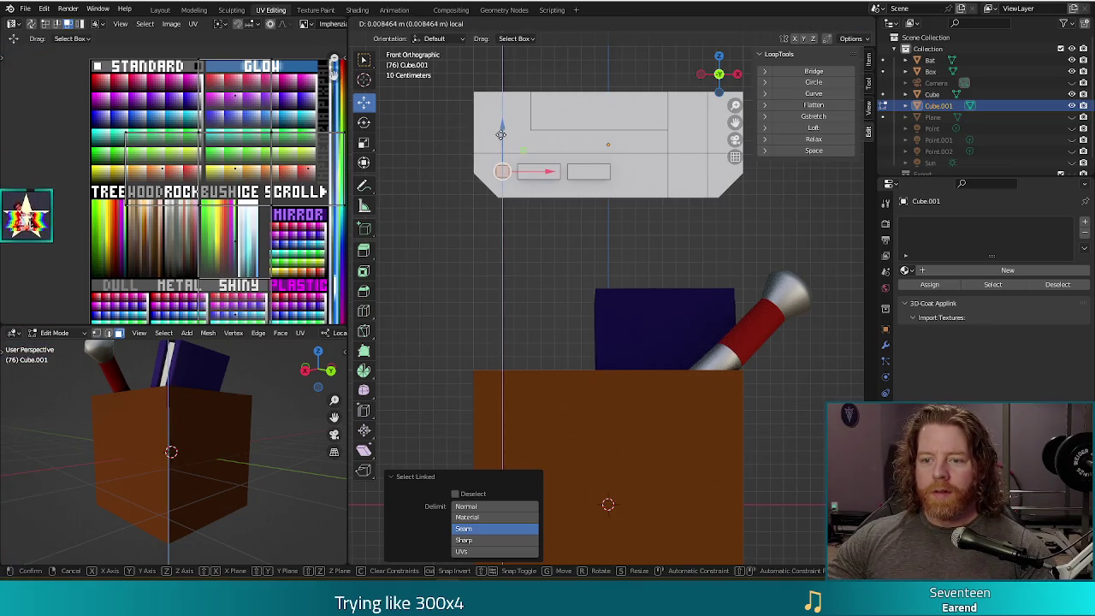
{"action": "left_click_drag", "start_coordinate": [502, 134], "coordinate": [500, 137]}
{"action": "left_click", "coordinate": [471, 333]}
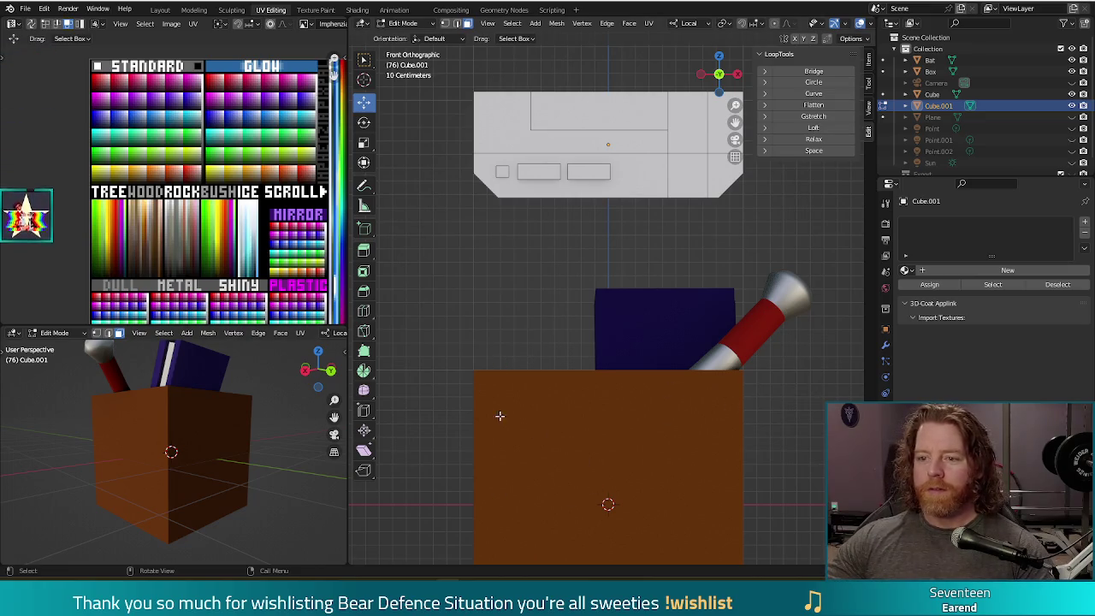
Step: Shift the small square about 0.0135 m to the right along X
{"action": "left_click", "coordinate": [501, 173]}
{"action": "left_click_drag", "start_coordinate": [546, 173], "coordinate": [563, 177]}
{"action": "left_click", "coordinate": [498, 286]}
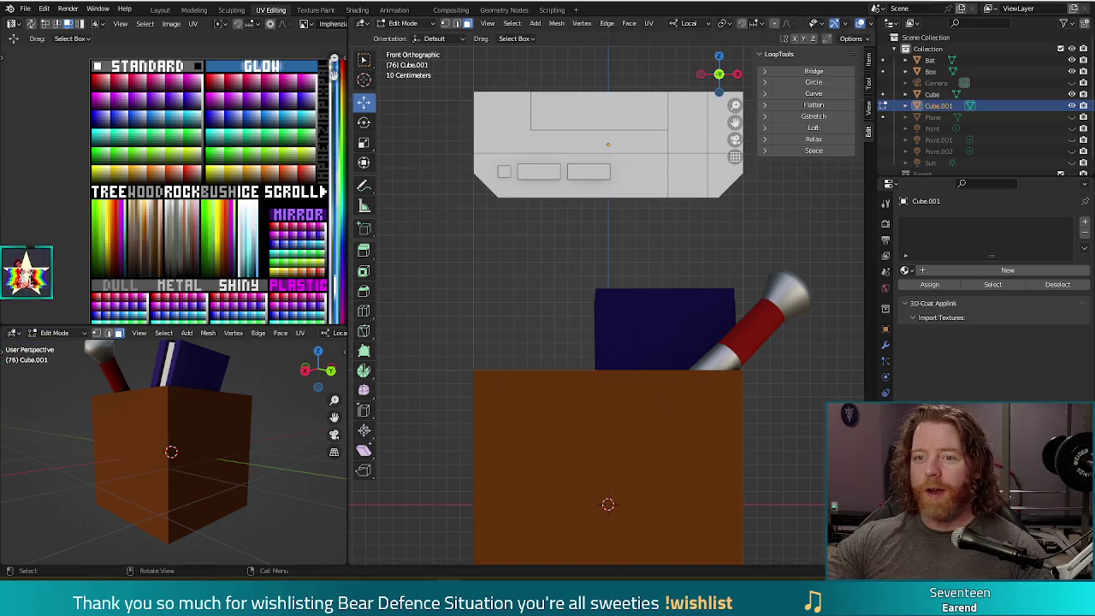
Step: Save yard_sale.blend, hide the Chrome reference window and return the console to Object Mode
{"action": "key", "text": "ctrl+s"}
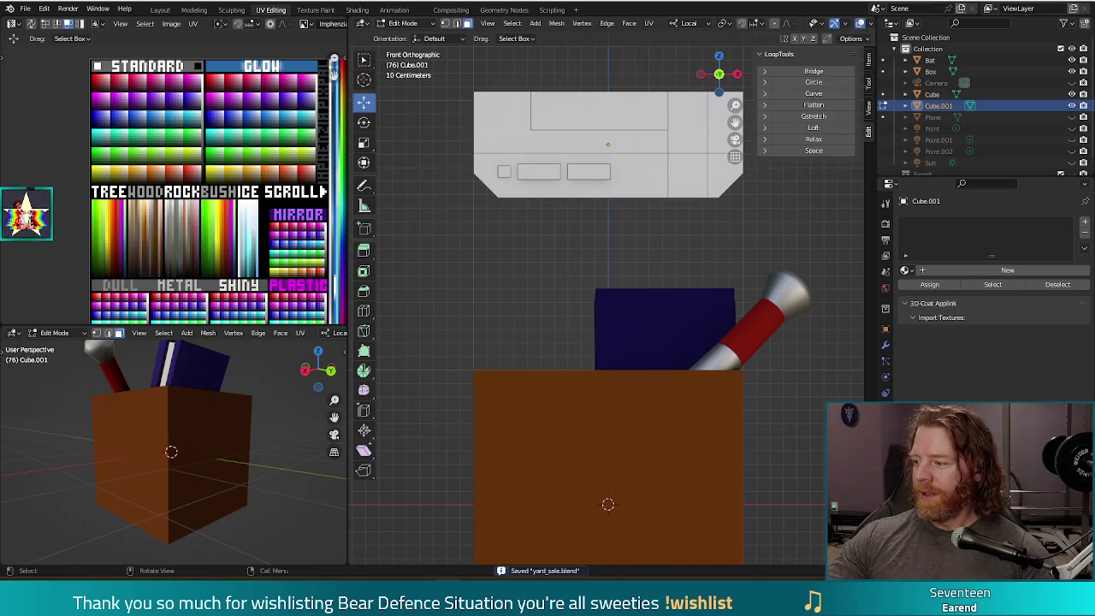
{"action": "key", "text": "alt+Tab"}
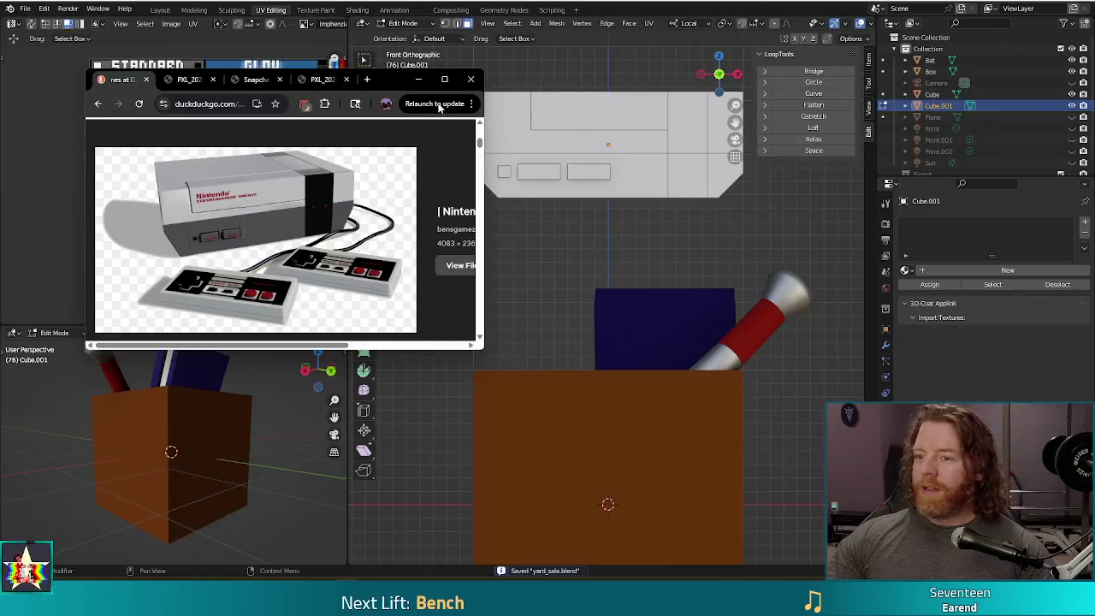
{"action": "left_click", "coordinate": [419, 79]}
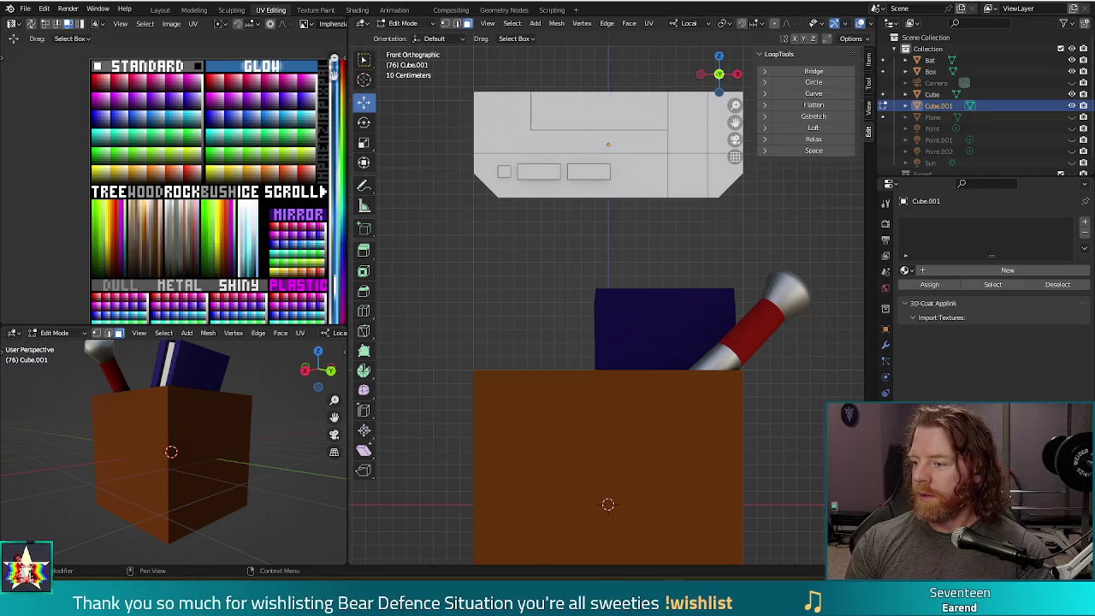
{"action": "mouse_move", "coordinate": [648, 507]}
{"action": "middle_mouse_down"}
{"action": "mouse_move", "coordinate": [738, 275]}
{"action": "mouse_move", "coordinate": [546, 217]}
{"action": "middle_mouse_up"}
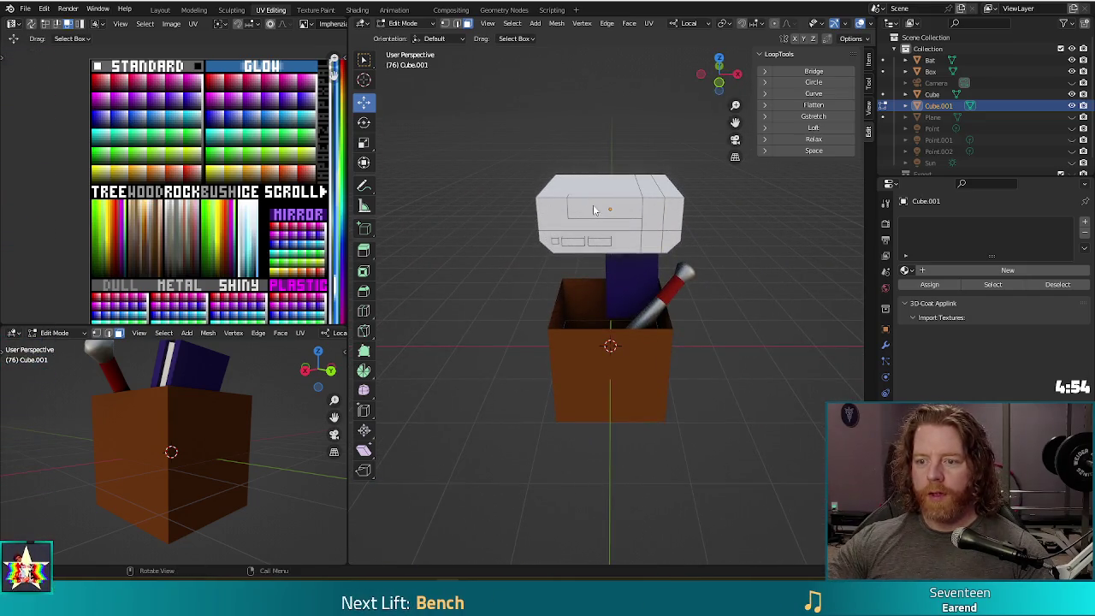
{"action": "key", "text": "Tab"}
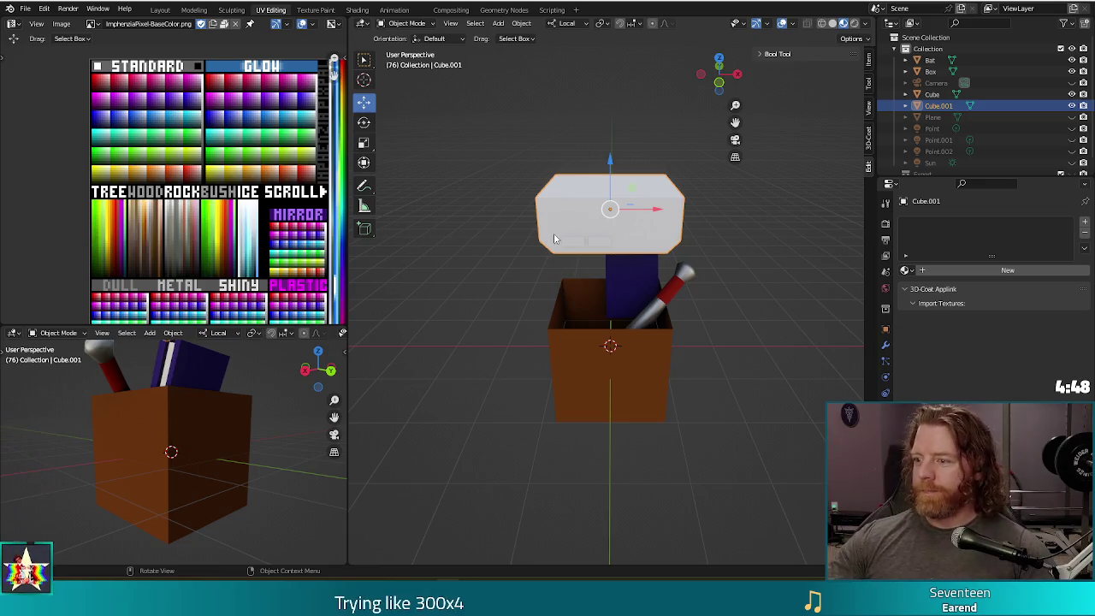
Step: Assign ImphenziaPixPal to the console and scale all its UVs to 0 onto one yellow-green swatch
{"action": "left_click", "coordinate": [905, 271]}
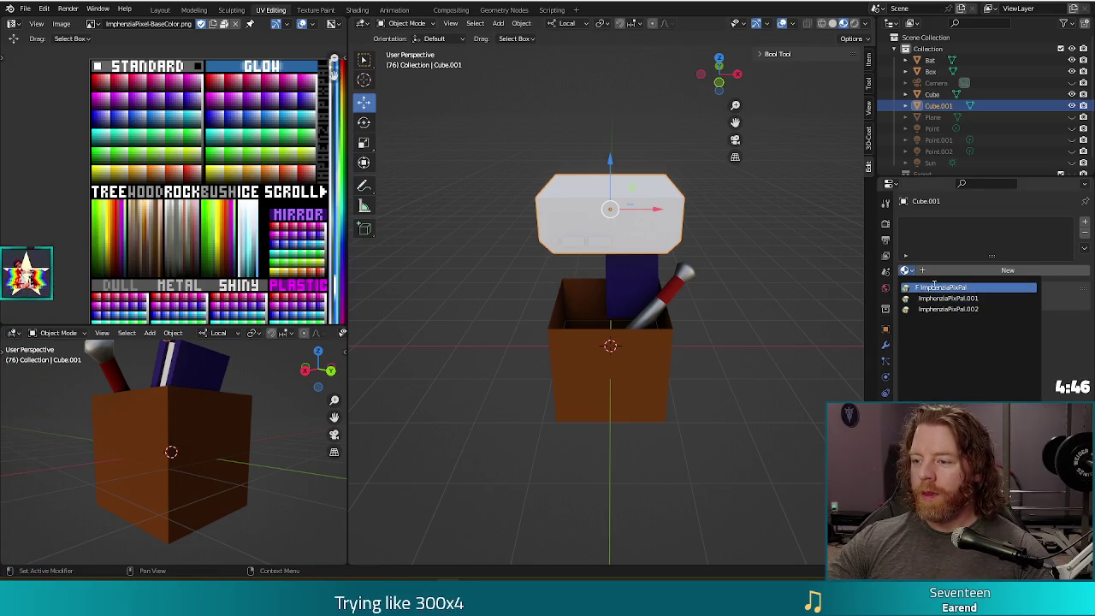
{"action": "left_click", "coordinate": [939, 287]}
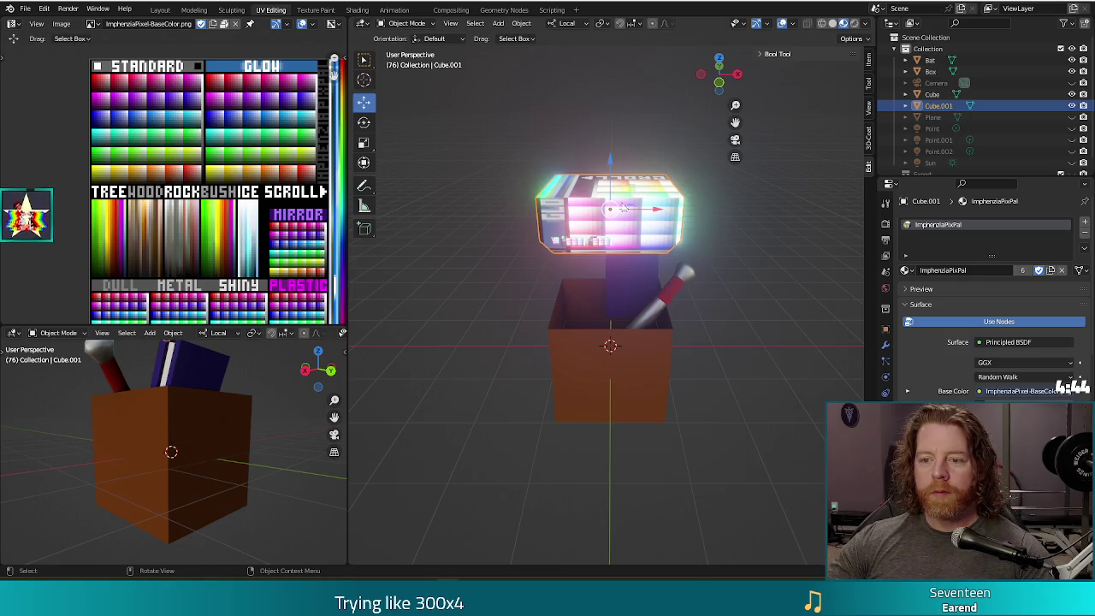
{"action": "key", "text": "Tab"}
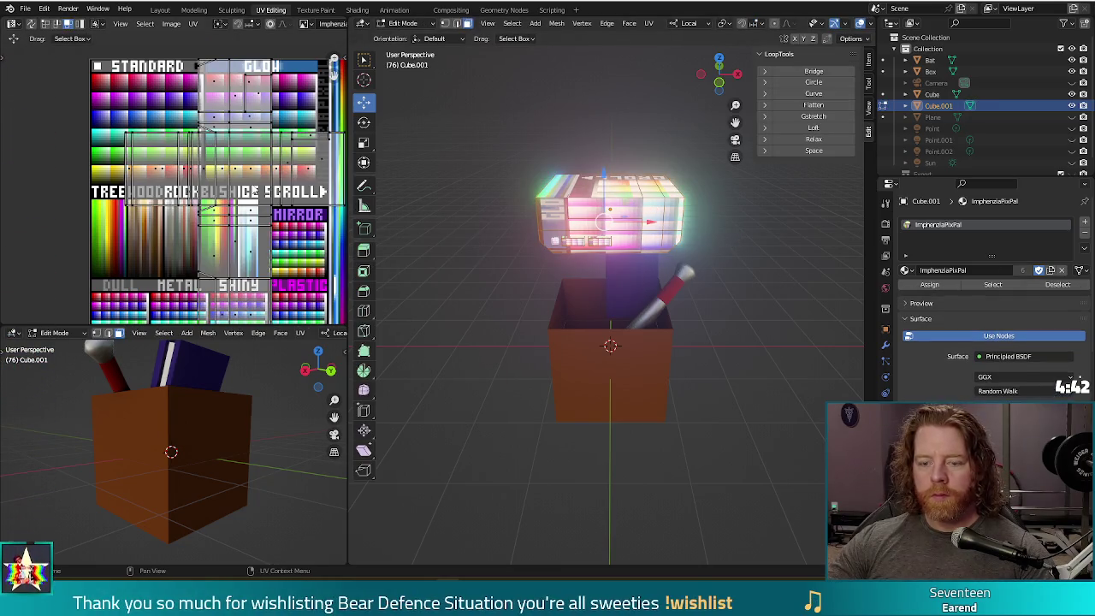
{"action": "key", "text": "a"}
{"action": "key", "text": "s"}
{"action": "key", "text": "0"}
{"action": "key", "text": "Return"}
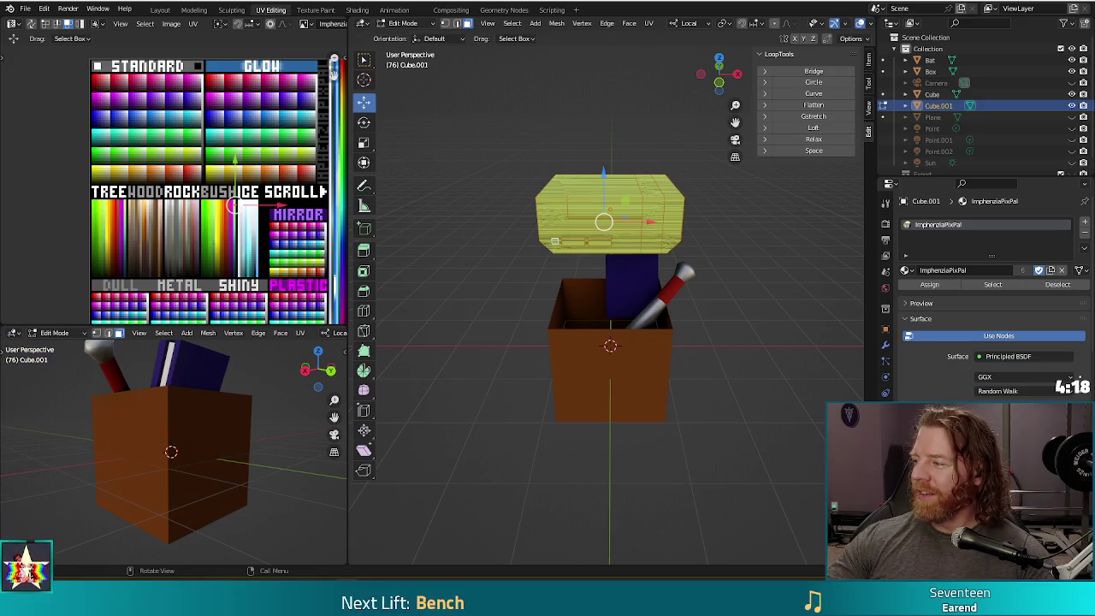
{"action": "key", "text": "alt+Tab"}
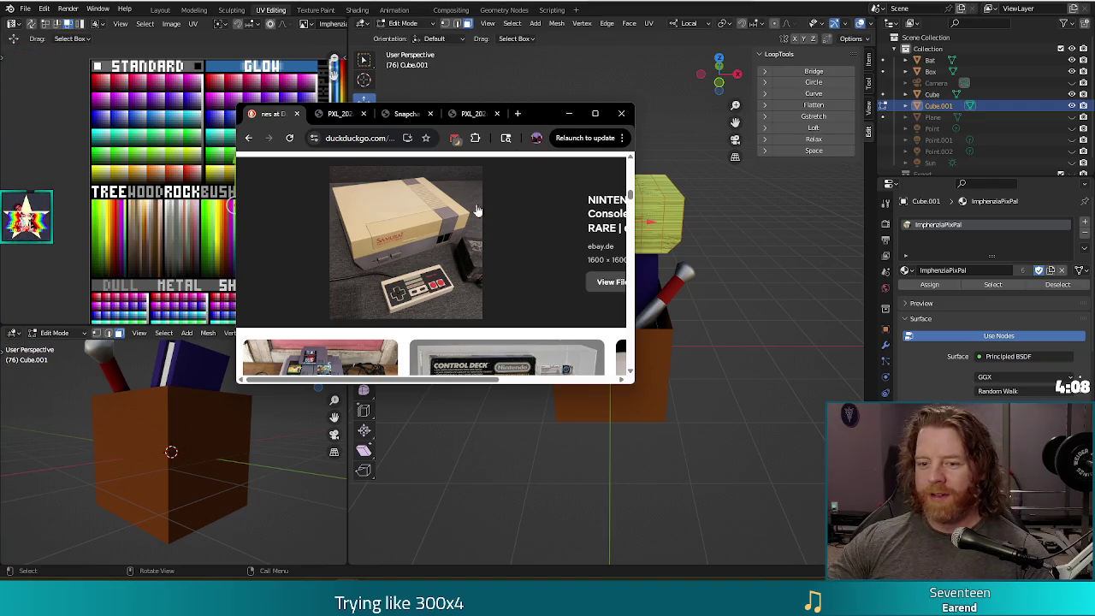
Step: Browse the DuckDuckGo NES console photos, enlarging one, then hide Chrome to return to Blender
{"action": "key", "text": "Escape"}
{"action": "scroll", "coordinate": [479, 248], "scroll_direction": "down", "scroll_amount": 5}
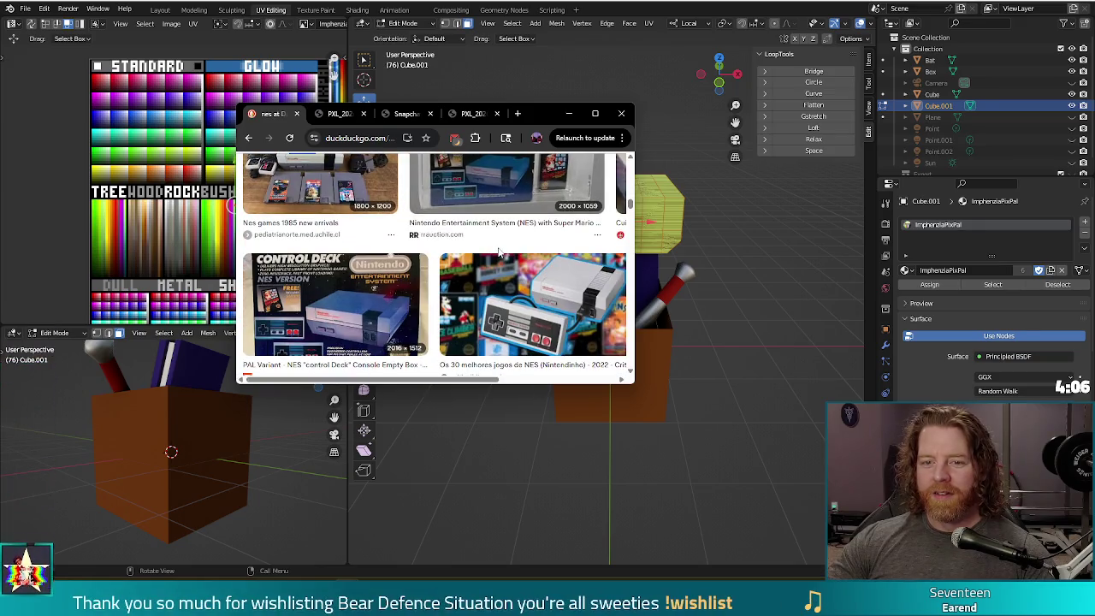
{"action": "scroll", "coordinate": [500, 251], "scroll_direction": "up", "scroll_amount": 1}
{"action": "scroll", "coordinate": [530, 261], "scroll_direction": "down", "scroll_amount": 2}
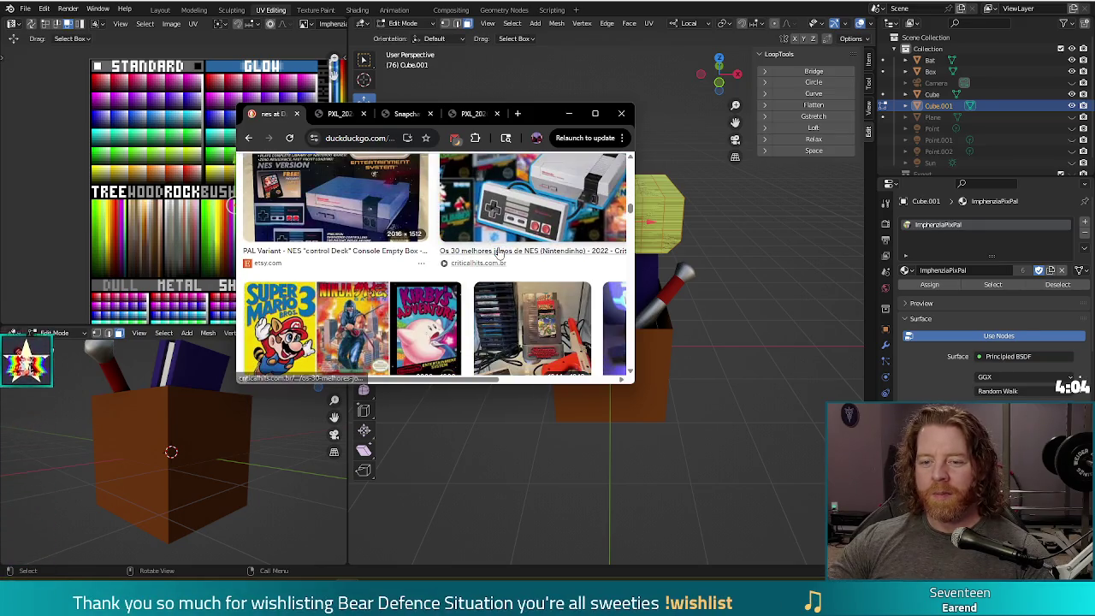
{"action": "scroll", "coordinate": [577, 270], "scroll_direction": "up", "scroll_amount": 1}
{"action": "left_click", "coordinate": [577, 261]}
{"action": "scroll", "coordinate": [577, 259], "scroll_direction": "up", "scroll_amount": 1}
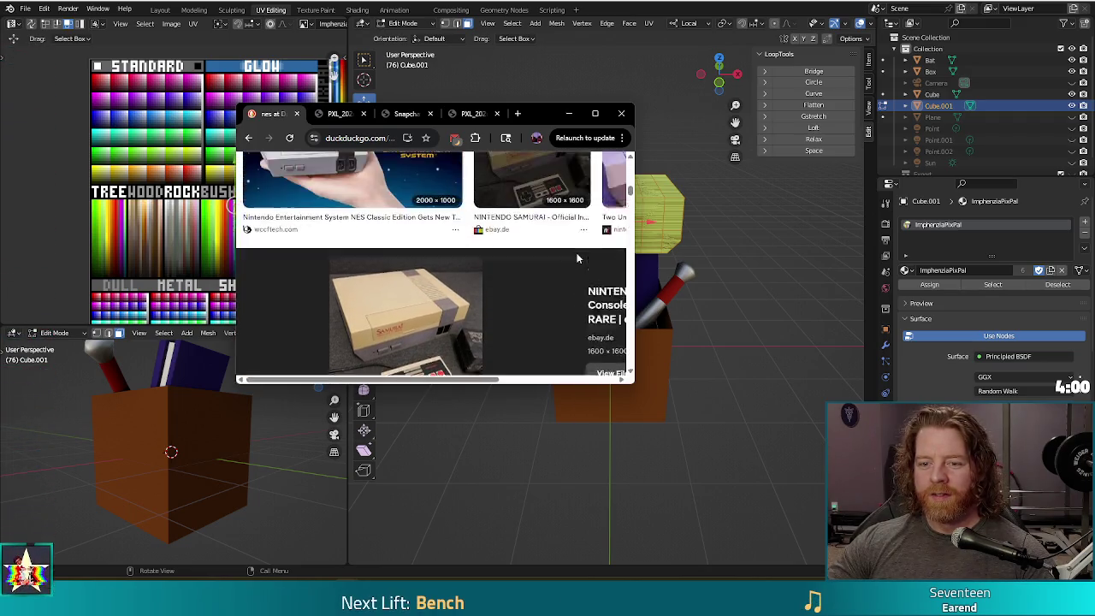
{"action": "key", "text": "Escape"}
{"action": "scroll", "coordinate": [571, 263], "scroll_direction": "down", "scroll_amount": 3}
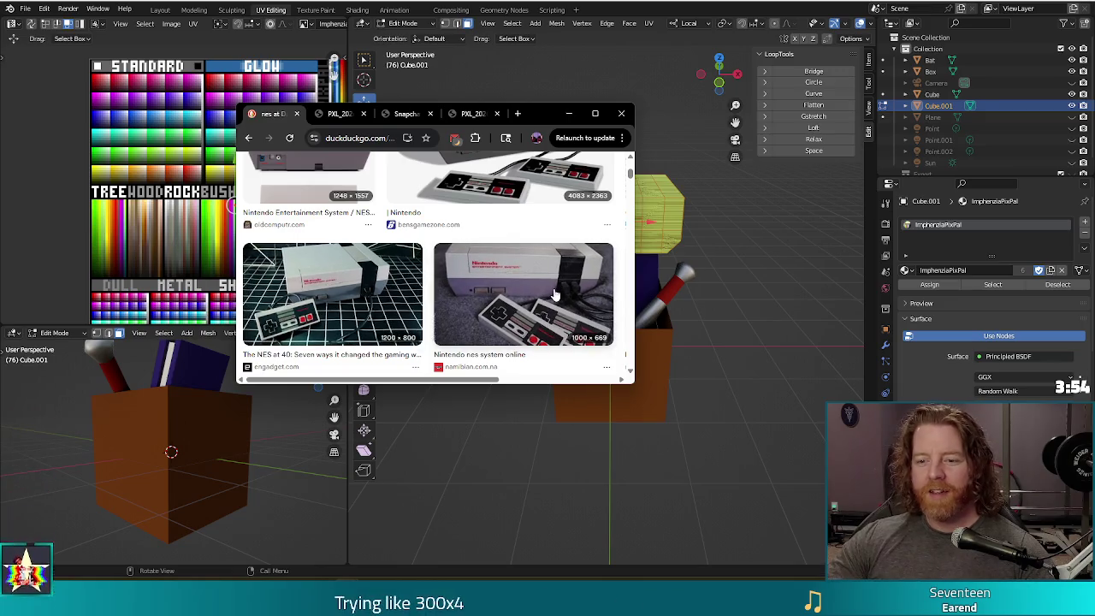
{"action": "scroll", "coordinate": [548, 284], "scroll_direction": "up", "scroll_amount": 2}
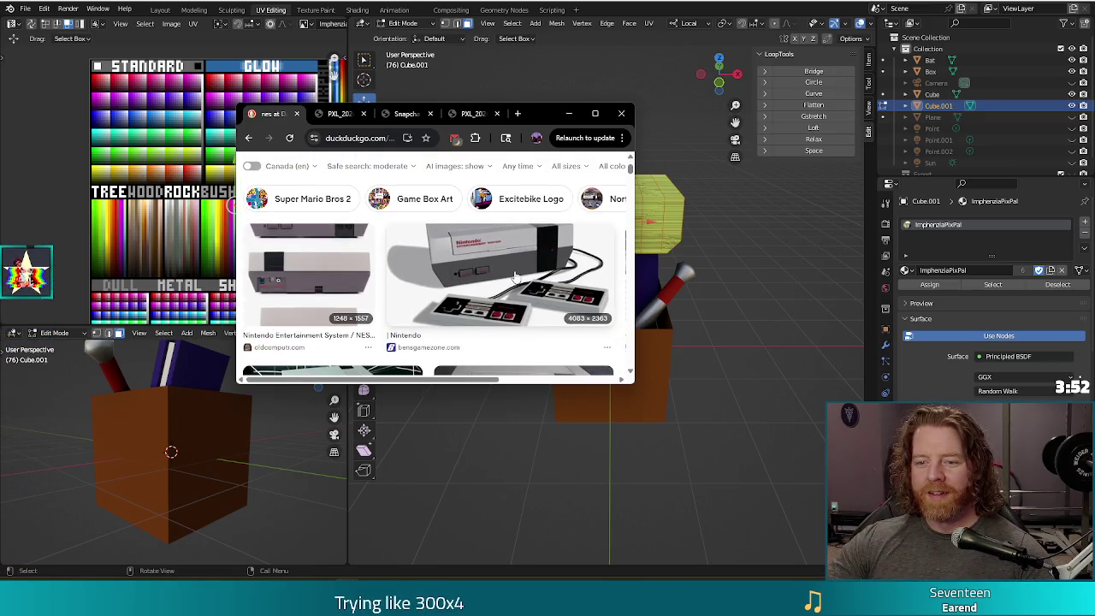
{"action": "scroll", "coordinate": [513, 274], "scroll_direction": "down", "scroll_amount": 1}
{"action": "scroll", "coordinate": [505, 272], "scroll_direction": "down", "scroll_amount": 1}
{"action": "scroll", "coordinate": [498, 270], "scroll_direction": "up", "scroll_amount": 1}
{"action": "scroll", "coordinate": [497, 270], "scroll_direction": "down", "scroll_amount": 1}
{"action": "left_click", "coordinate": [569, 113]}
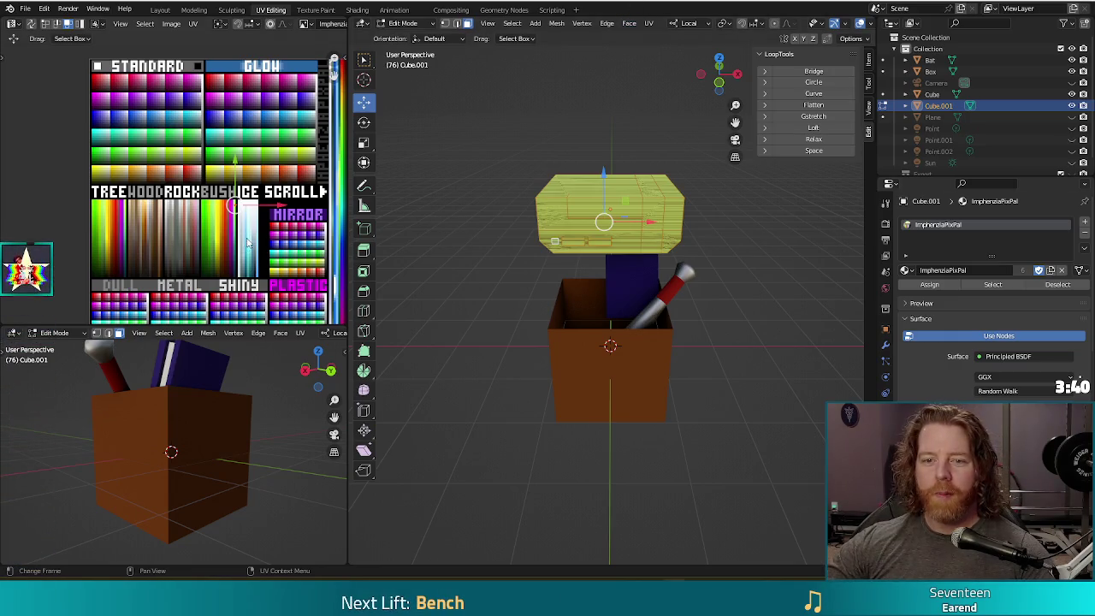
Step: Move the console's UVs onto the light grey palette swatch
{"action": "key", "text": "g"}
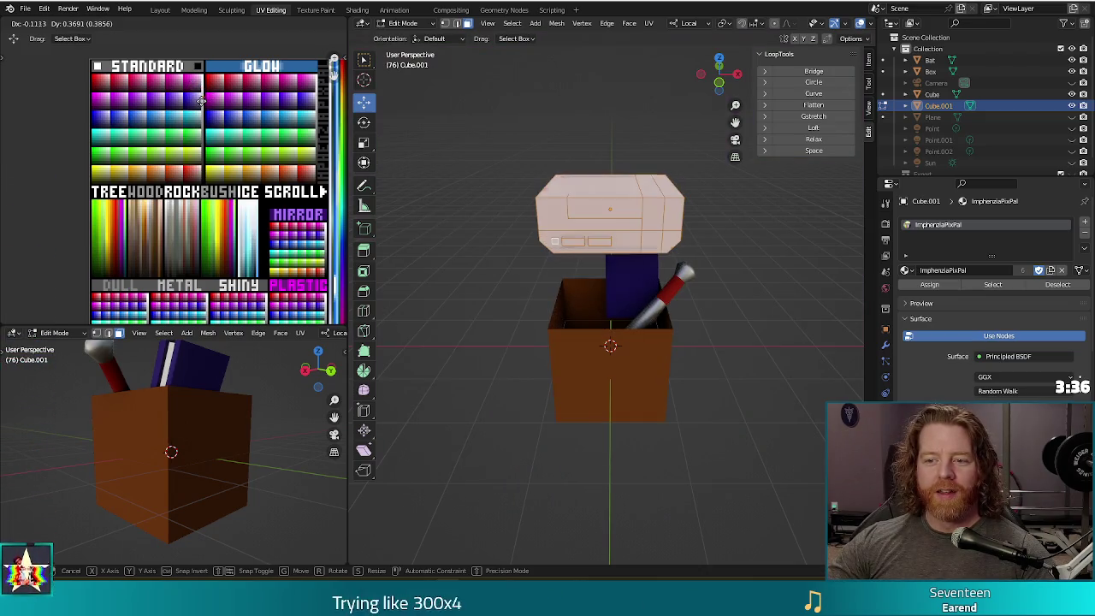
{"action": "left_click", "coordinate": [201, 101]}
{"action": "scroll", "coordinate": [193, 97], "scroll_direction": "up", "scroll_amount": 2}
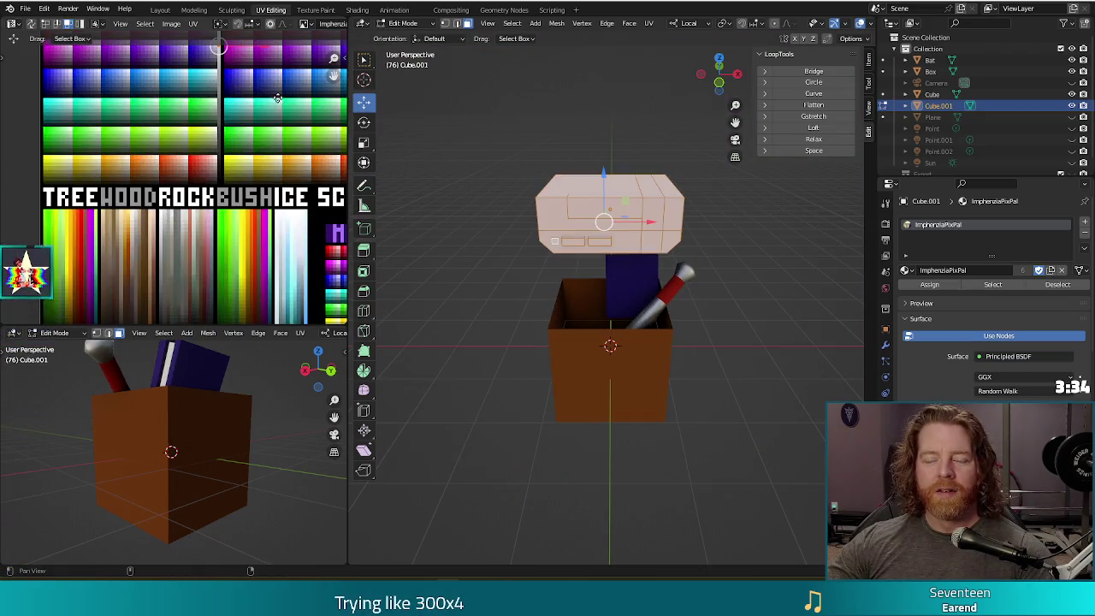
{"action": "middle_click_drag", "start_coordinate": [278, 99], "coordinate": [185, 148]}
{"action": "scroll", "coordinate": [185, 148], "scroll_direction": "down", "scroll_amount": 1}
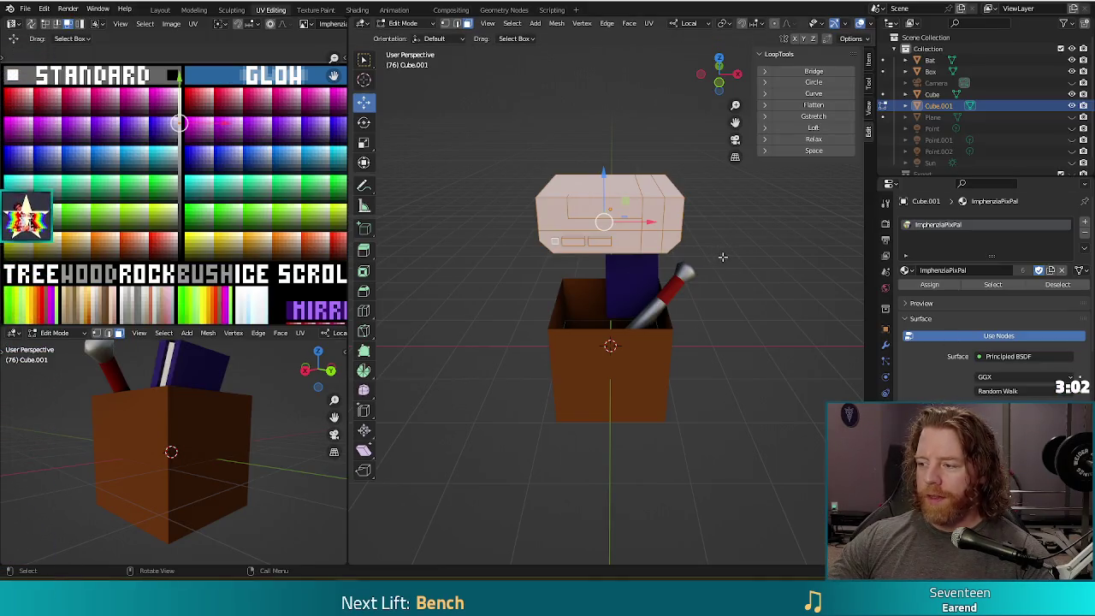
Step: Deselect the console mesh and switch to a straight-on front view
{"action": "key", "text": "alt+a"}
{"action": "left_click_drag", "start_coordinate": [765, 261], "coordinate": [760, 213], "text": "alt"}
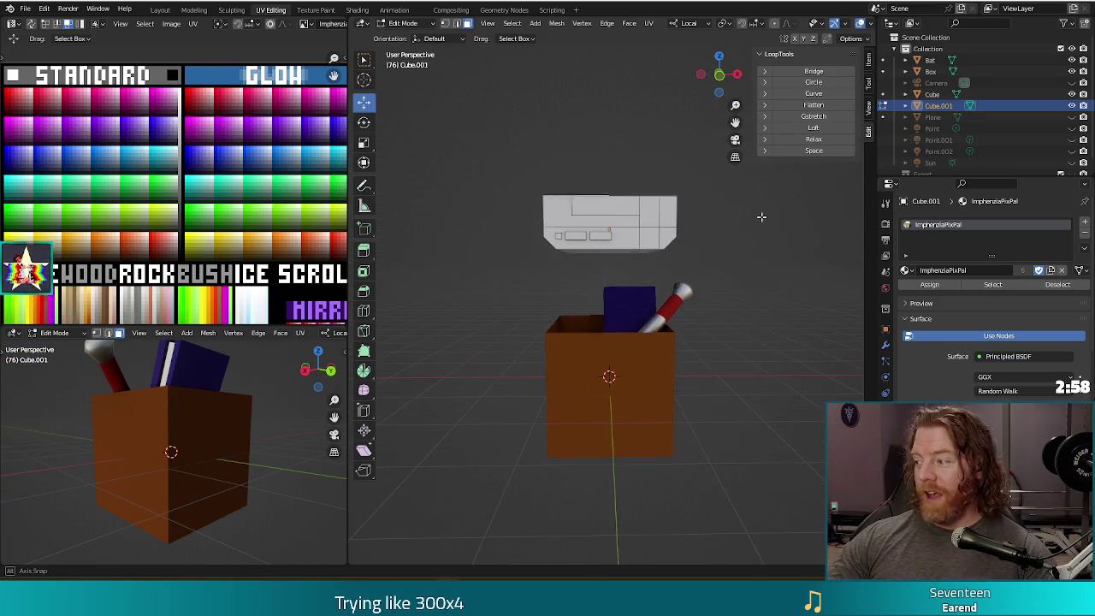
{"action": "left_click", "coordinate": [649, 240]}
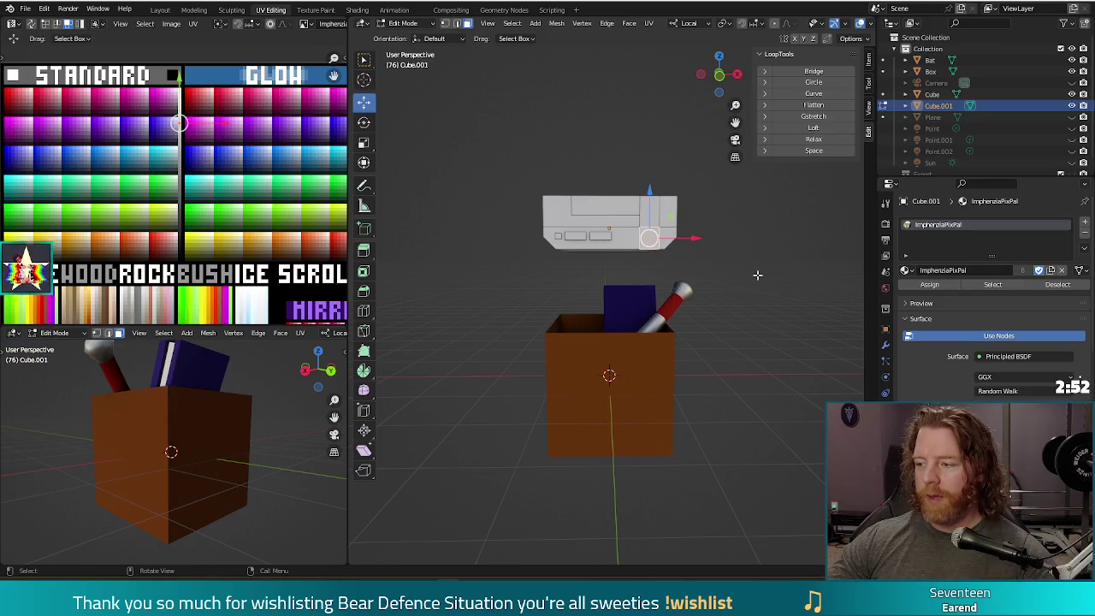
{"action": "key", "text": "KP_1"}
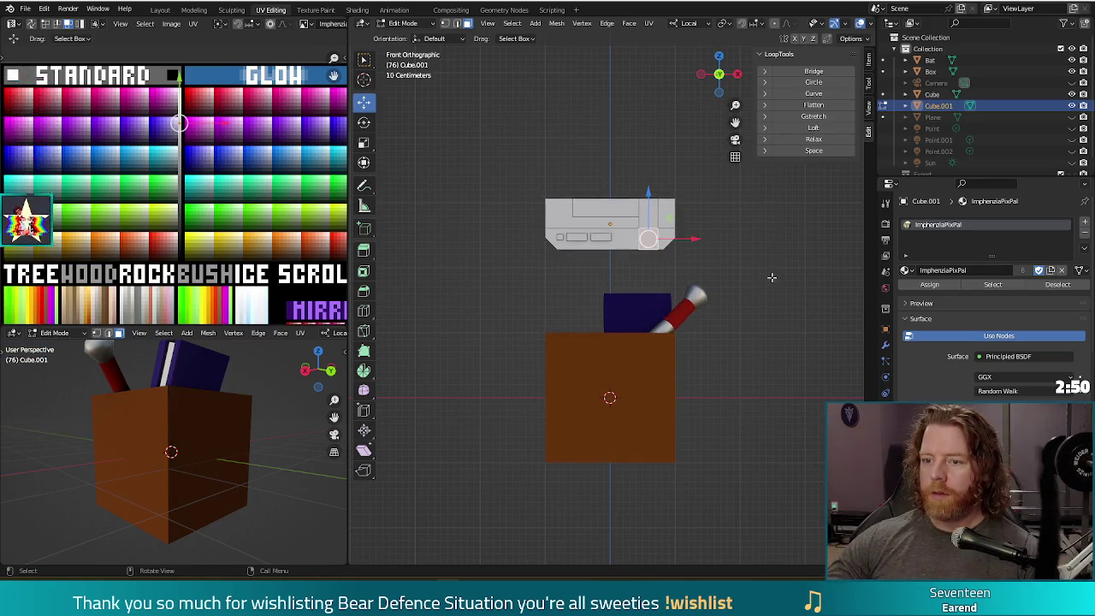
Step: Circle-select the console's lower front strip and move its UVs onto a darker grey swatch
{"action": "key", "text": "c"}
{"action": "mouse_move", "coordinate": [685, 261]}
{"action": "left_mouse_down"}
{"action": "mouse_move", "coordinate": [660, 247]}
{"action": "mouse_move", "coordinate": [543, 245]}
{"action": "left_mouse_up"}
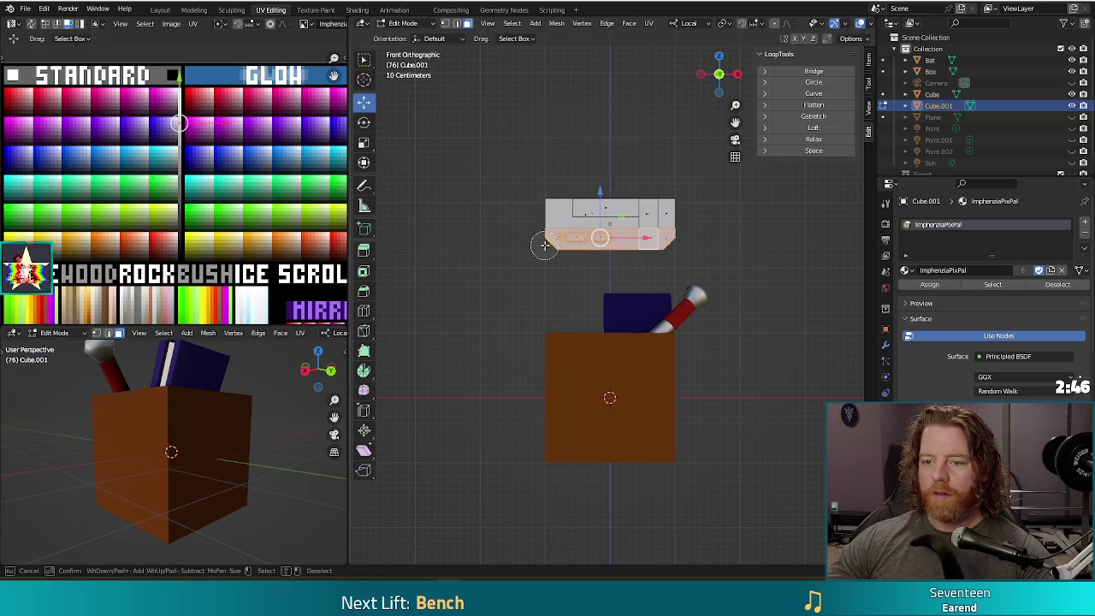
{"action": "right_click", "coordinate": [543, 245]}
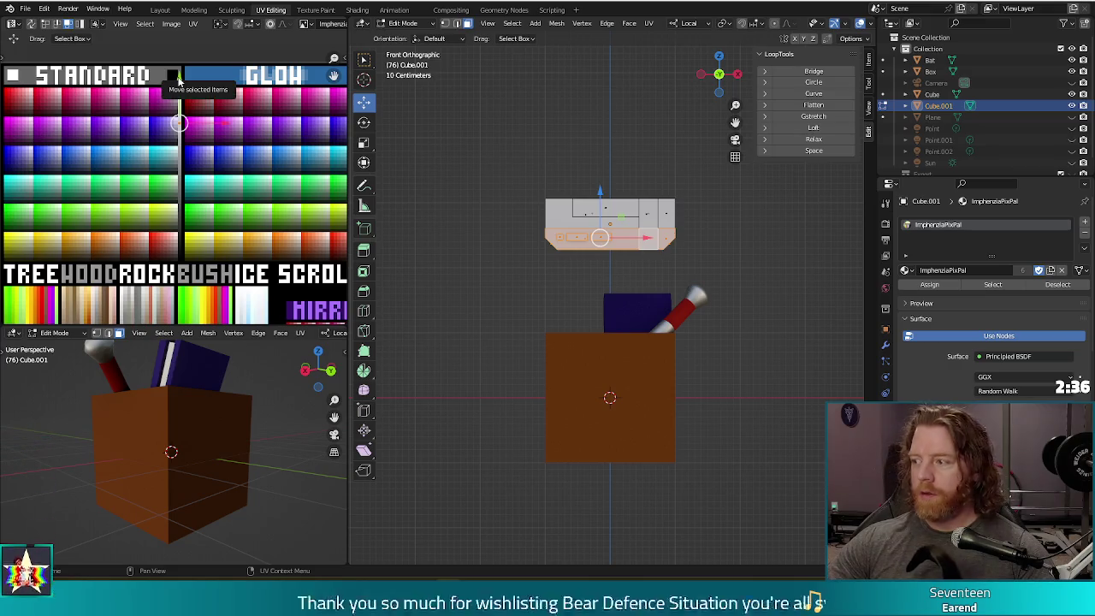
{"action": "key", "text": "g"}
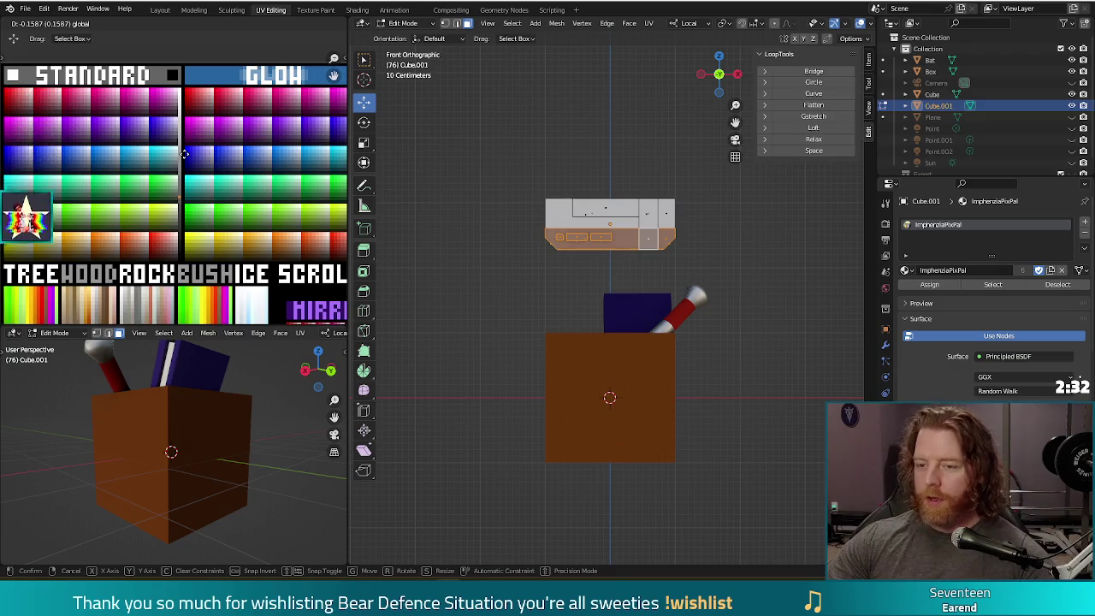
{"action": "left_click", "coordinate": [183, 157]}
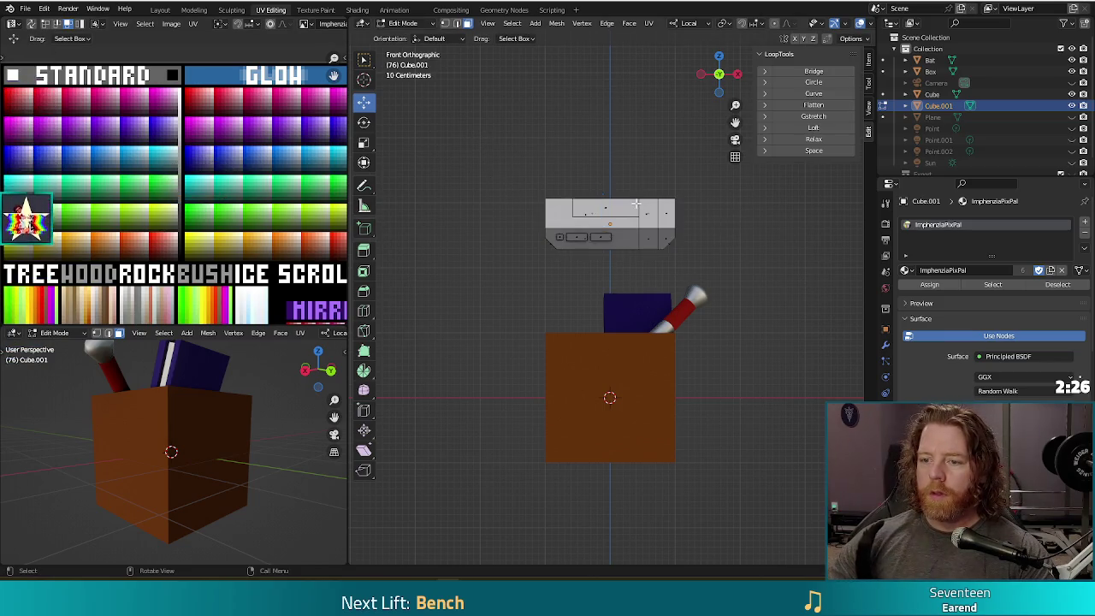
Step: Box-select the band at the console's right end and colour it black
{"action": "middle_click_drag", "start_coordinate": [649, 202], "coordinate": [653, 212]}
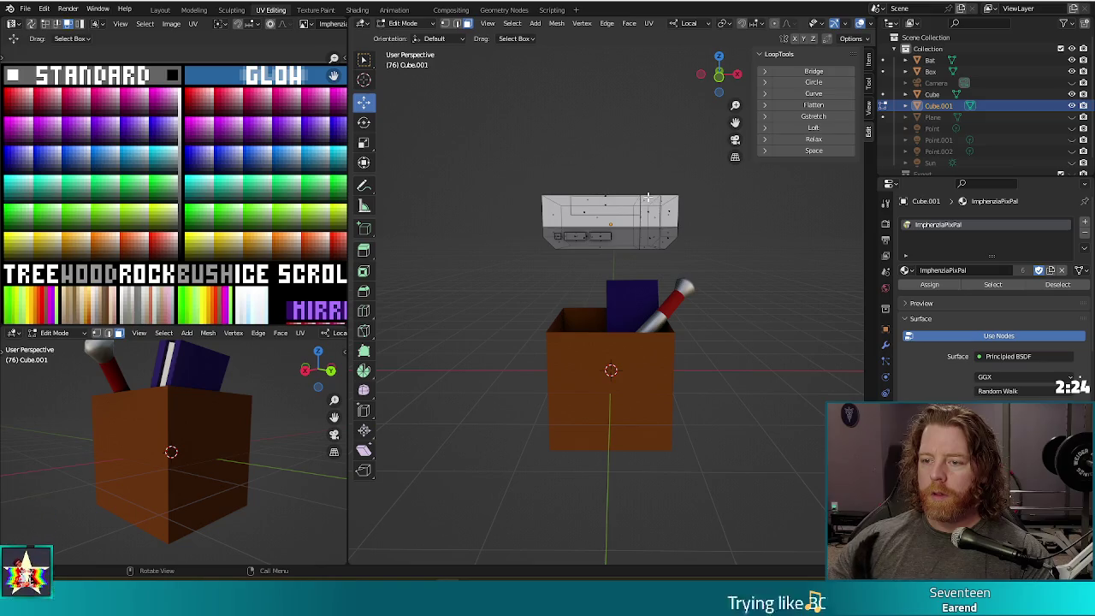
{"action": "left_click", "coordinate": [648, 198]}
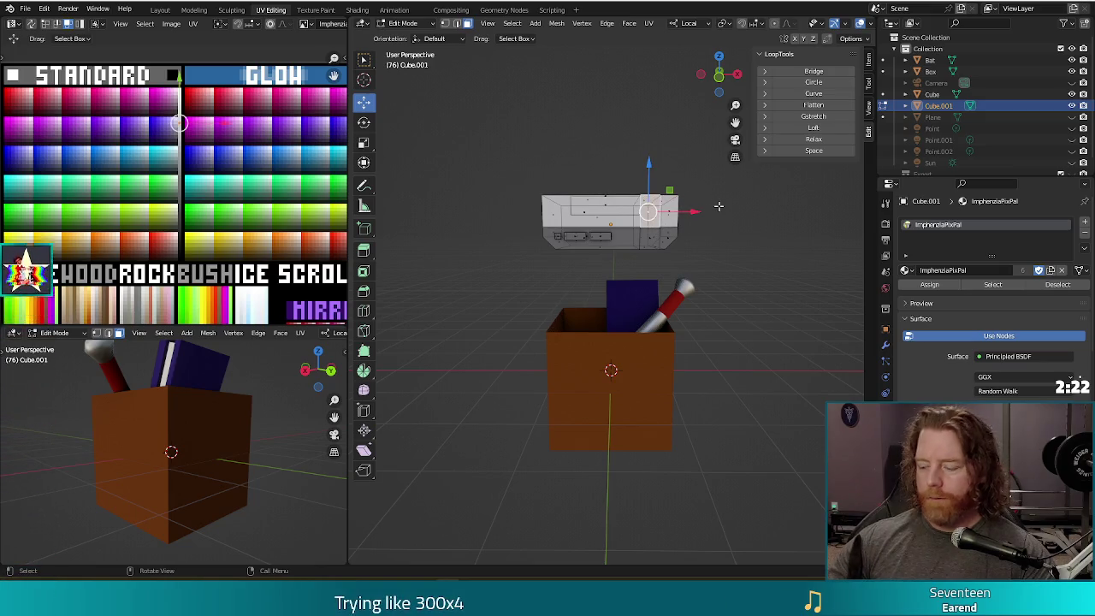
{"action": "key", "text": "KP_1"}
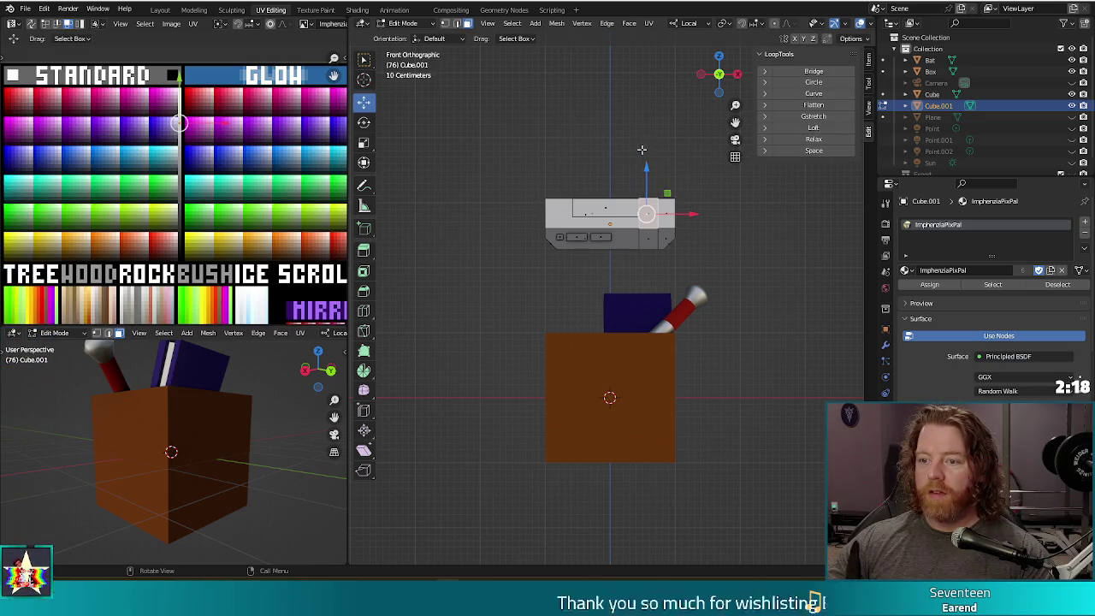
{"action": "left_click_drag", "start_coordinate": [640, 140], "coordinate": [663, 256]}
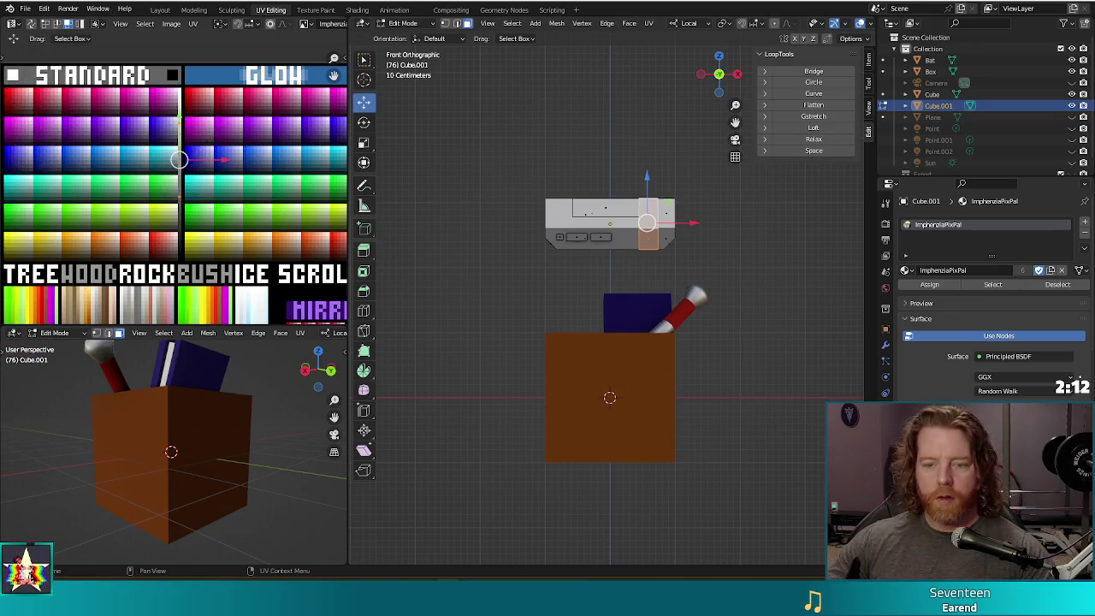
{"action": "key", "text": "g"}
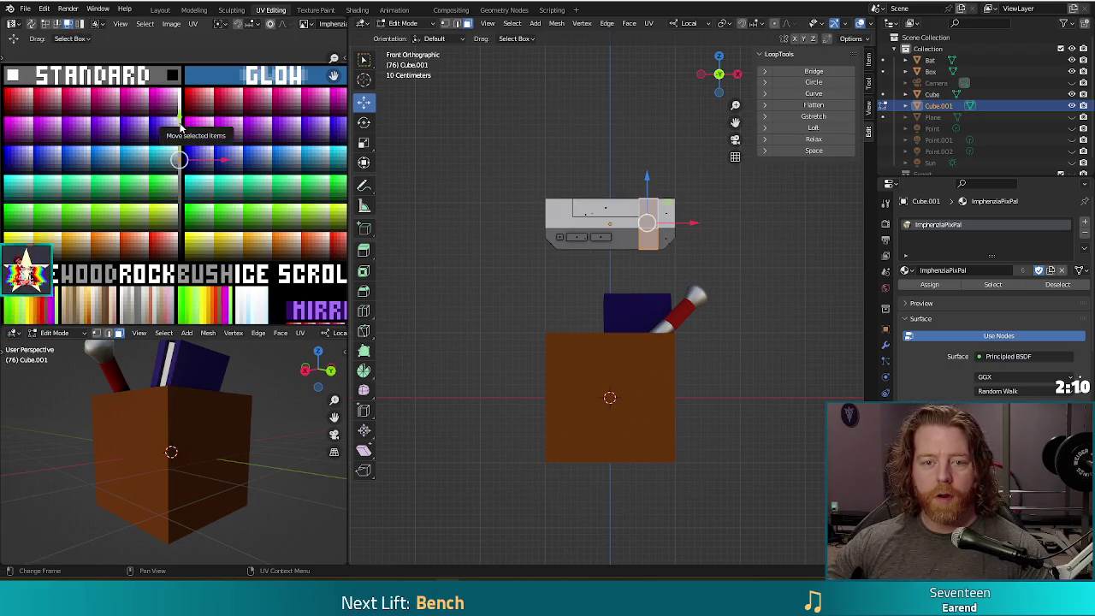
{"action": "left_click", "coordinate": [186, 219]}
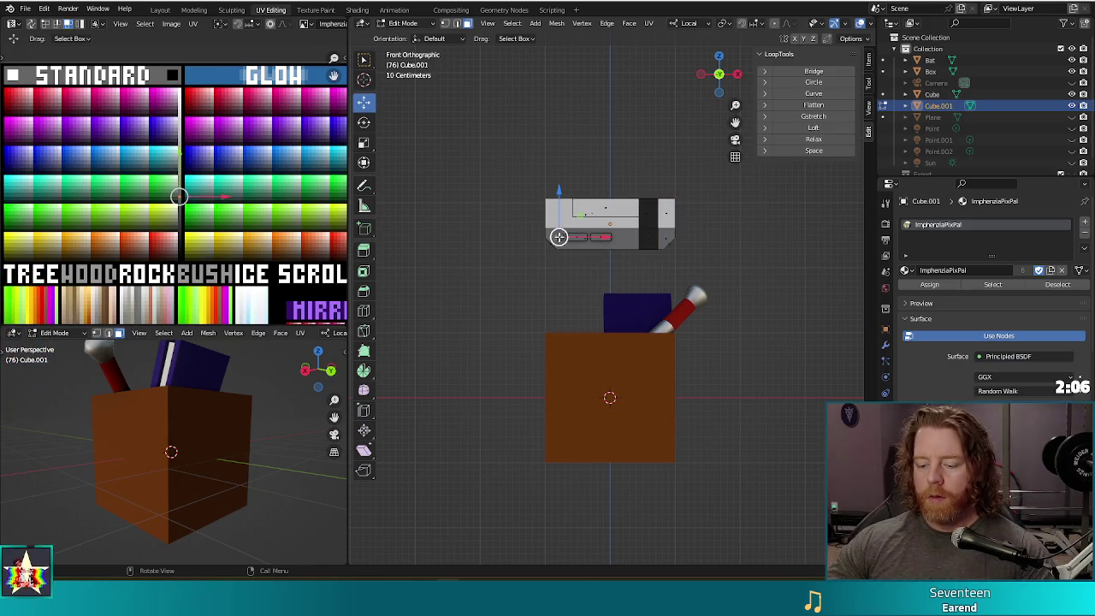
Step: Select the linked power light faces and move them onto the red swatch
{"action": "key", "text": "l"}
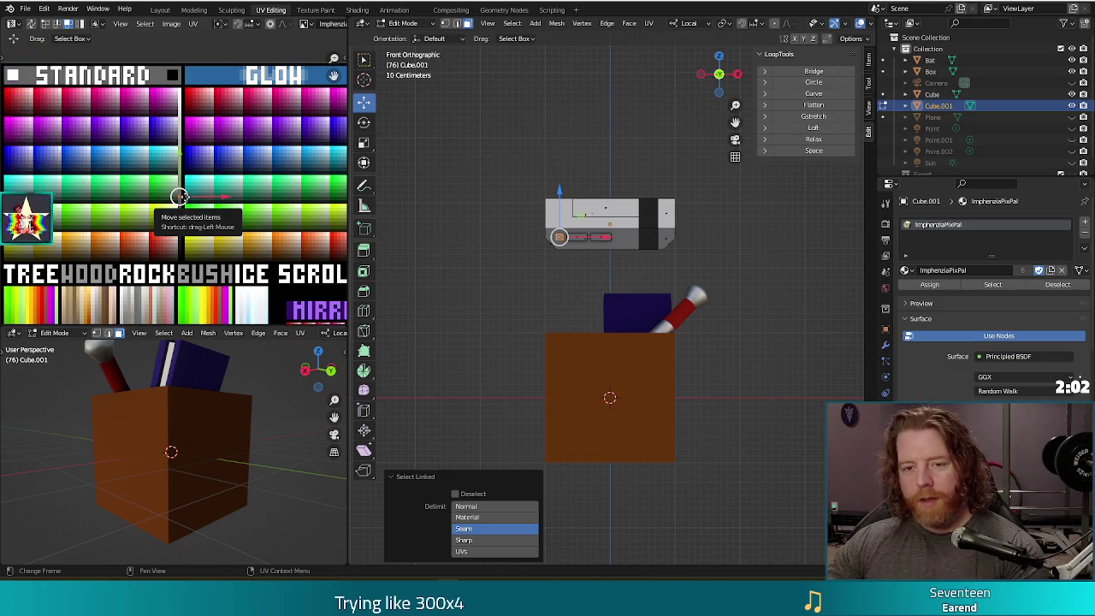
{"action": "key", "text": "g"}
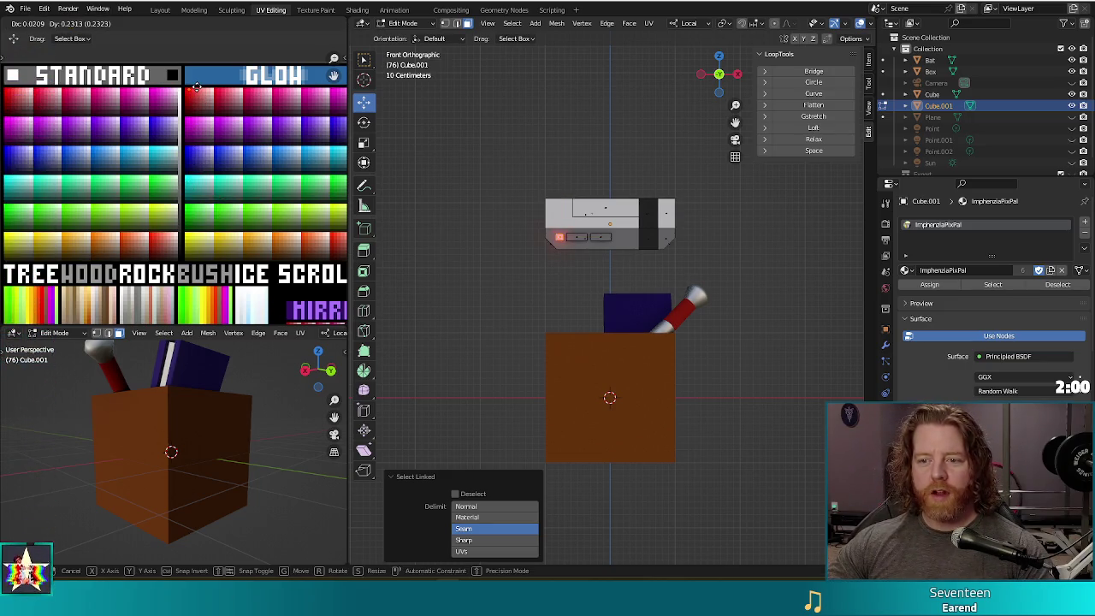
{"action": "left_click", "coordinate": [196, 87]}
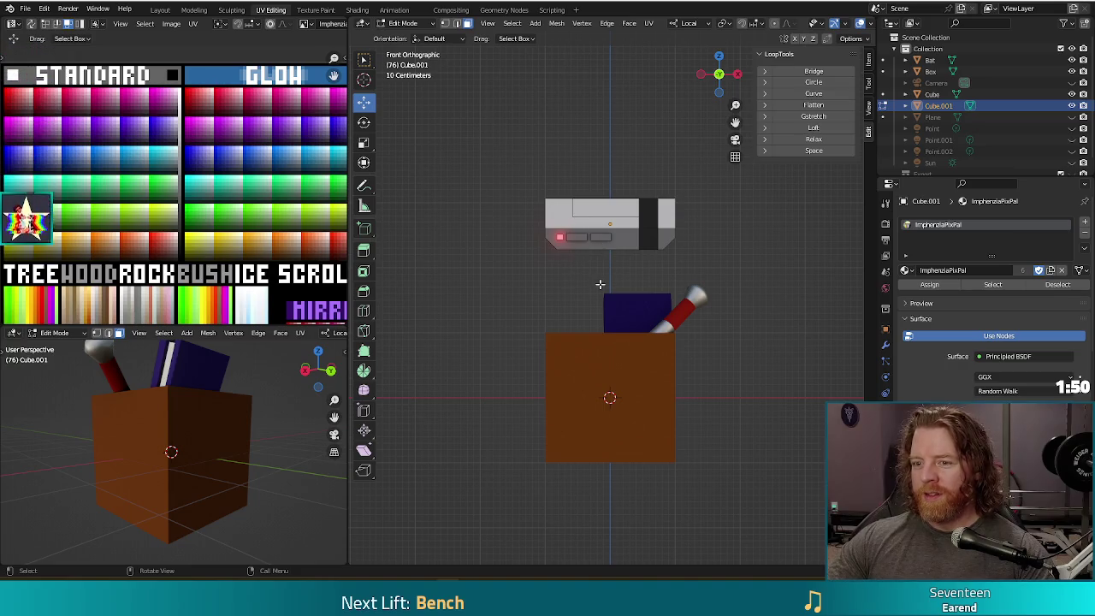
{"action": "middle_click_drag", "start_coordinate": [598, 285], "coordinate": [582, 282]}
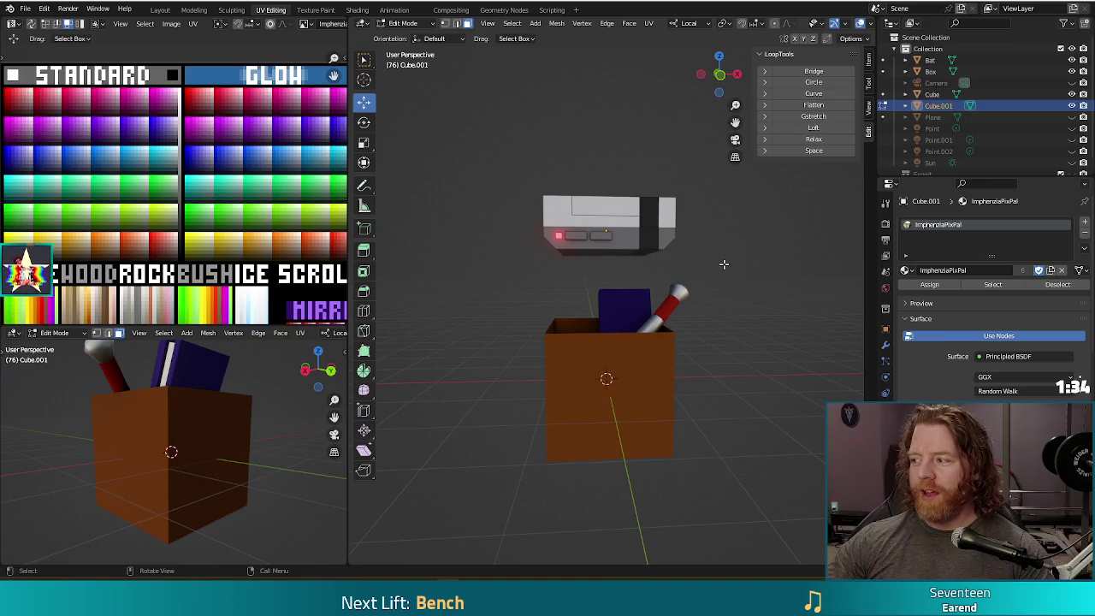
{"action": "mouse_move", "coordinate": [763, 266]}
{"action": "middle_mouse_down"}
{"action": "mouse_move", "coordinate": [717, 257]}
{"action": "mouse_move", "coordinate": [732, 251]}
{"action": "middle_mouse_up"}
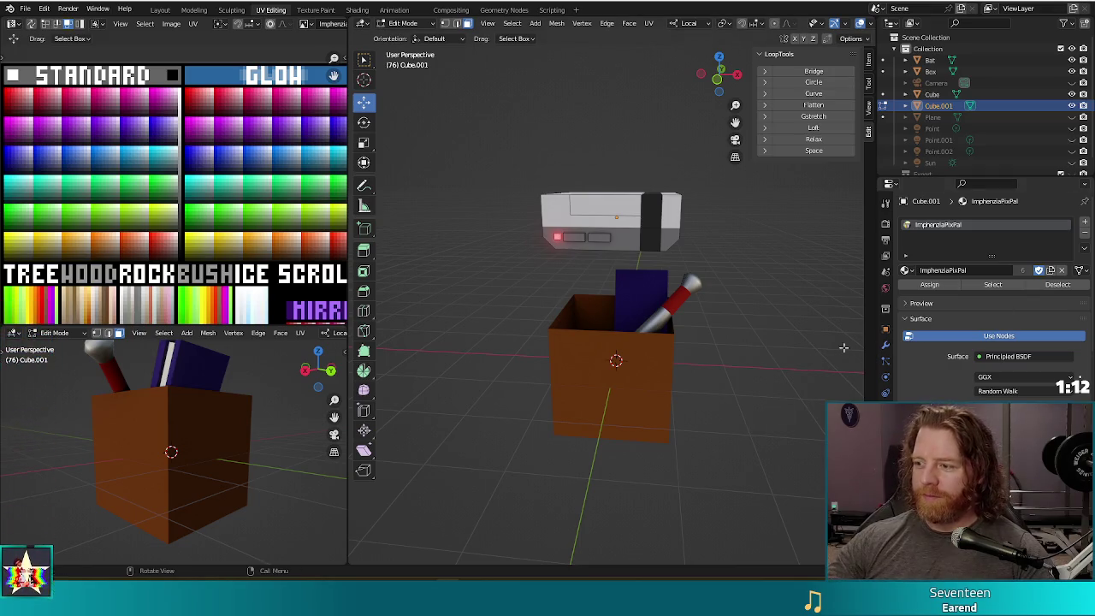
{"action": "middle_click_drag", "start_coordinate": [724, 325], "coordinate": [737, 305]}
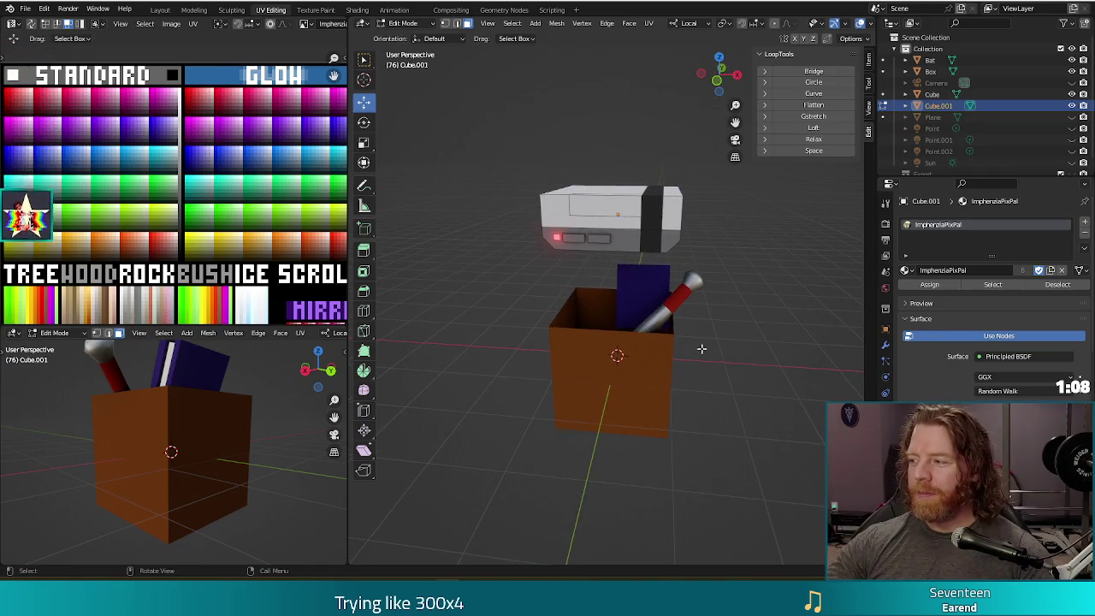
{"action": "middle_click_drag", "start_coordinate": [698, 245], "coordinate": [599, 214]}
{"action": "left_click", "coordinate": [592, 208]}
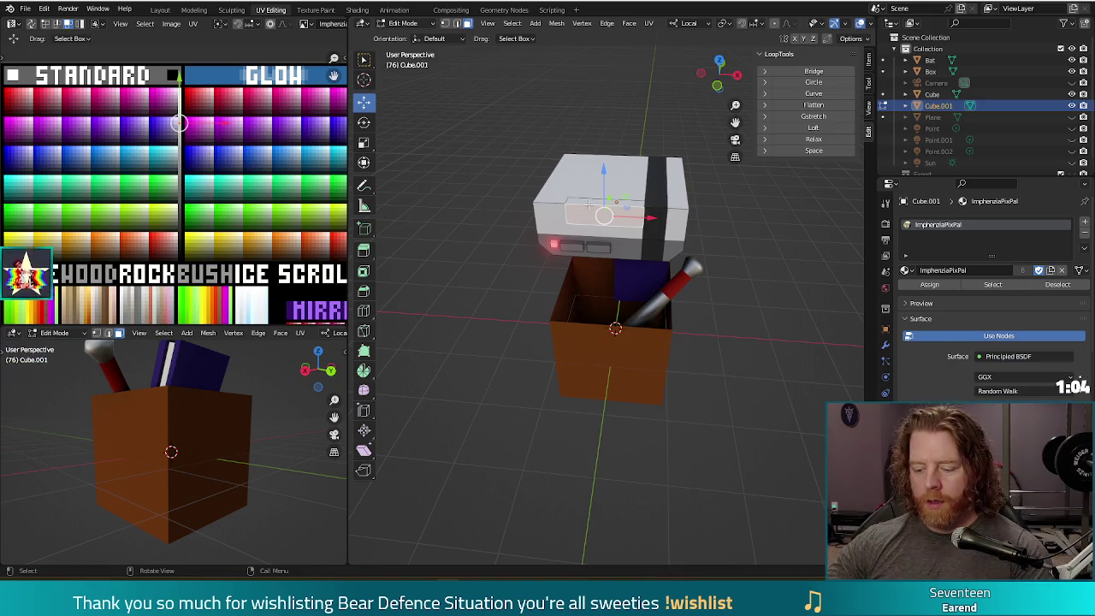
Step: Select an edge loop on the console's top and shift it slightly along the console
{"action": "left_click", "coordinate": [604, 213]}
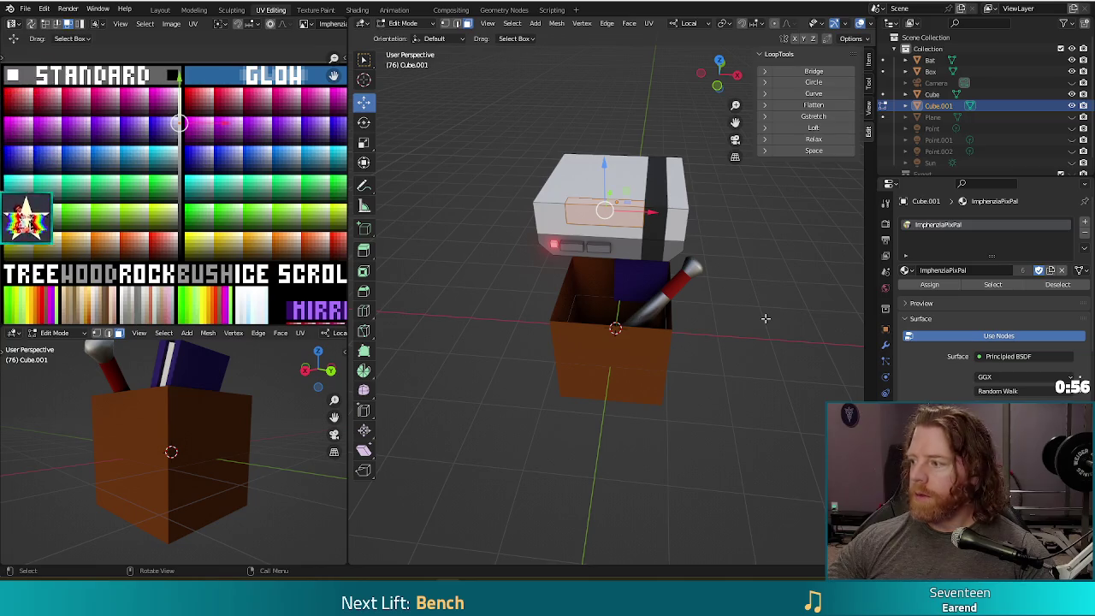
{"action": "middle_click_drag", "start_coordinate": [597, 206], "coordinate": [597, 227]}
{"action": "left_click", "coordinate": [598, 224]}
{"action": "left_click_drag", "start_coordinate": [616, 195], "coordinate": [616, 197]}
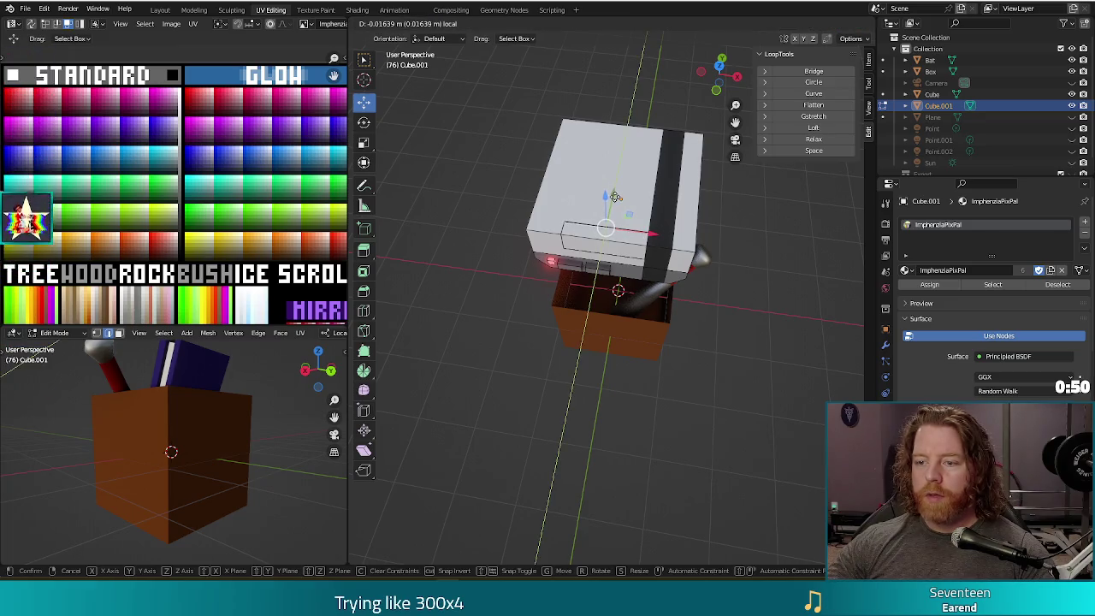
{"action": "left_click_drag", "start_coordinate": [616, 197], "coordinate": [616, 197]}
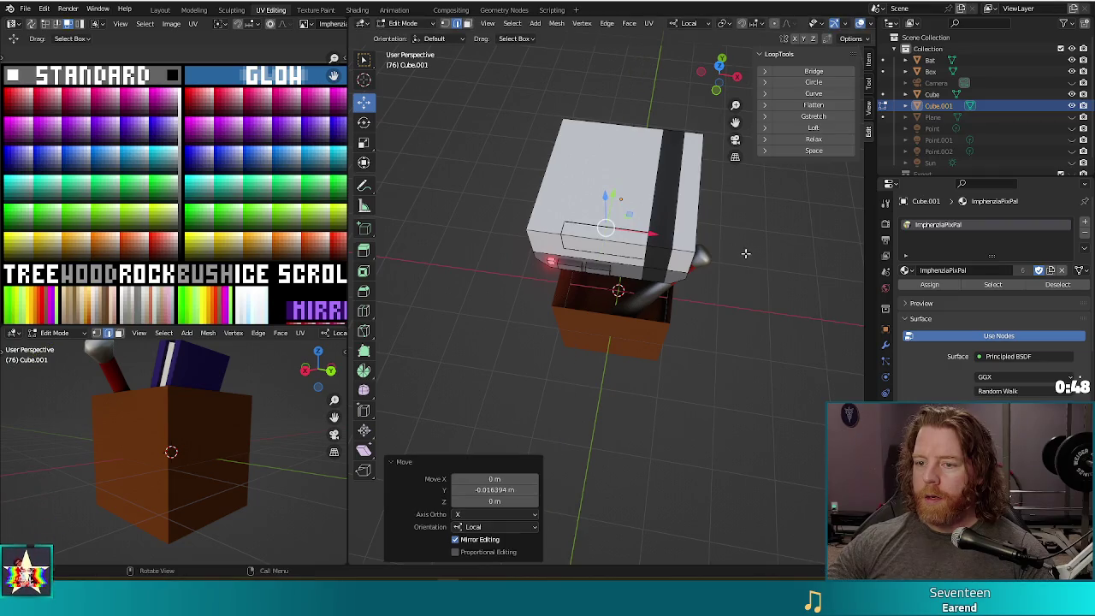
{"action": "middle_click_drag", "start_coordinate": [745, 254], "coordinate": [760, 252]}
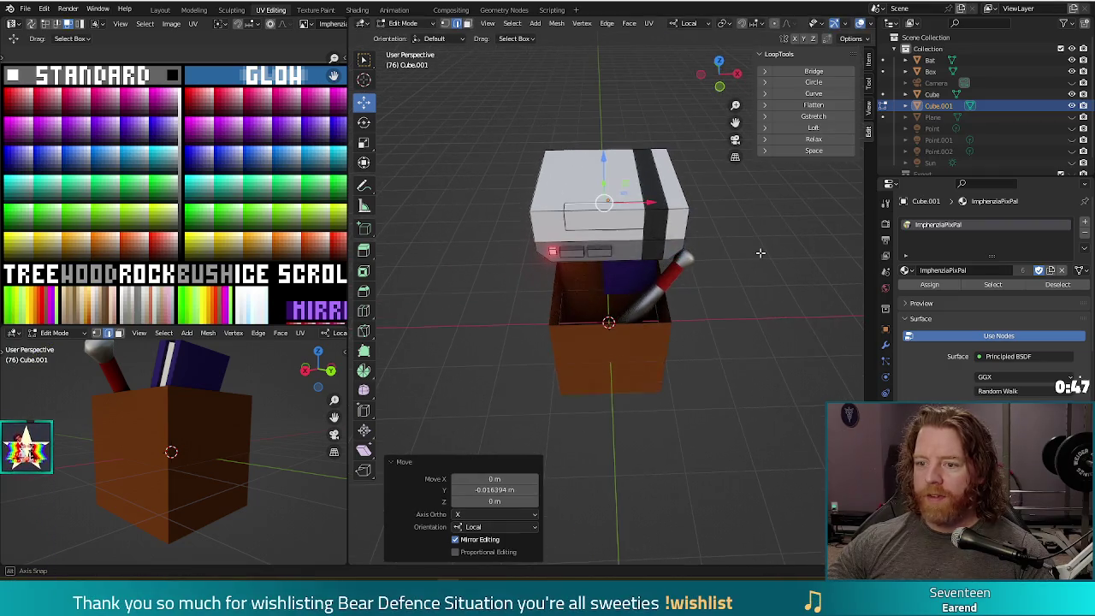
Step: Scale the top rectangle's two opposite edges along local X to 0.968
{"action": "left_click", "coordinate": [564, 218]}
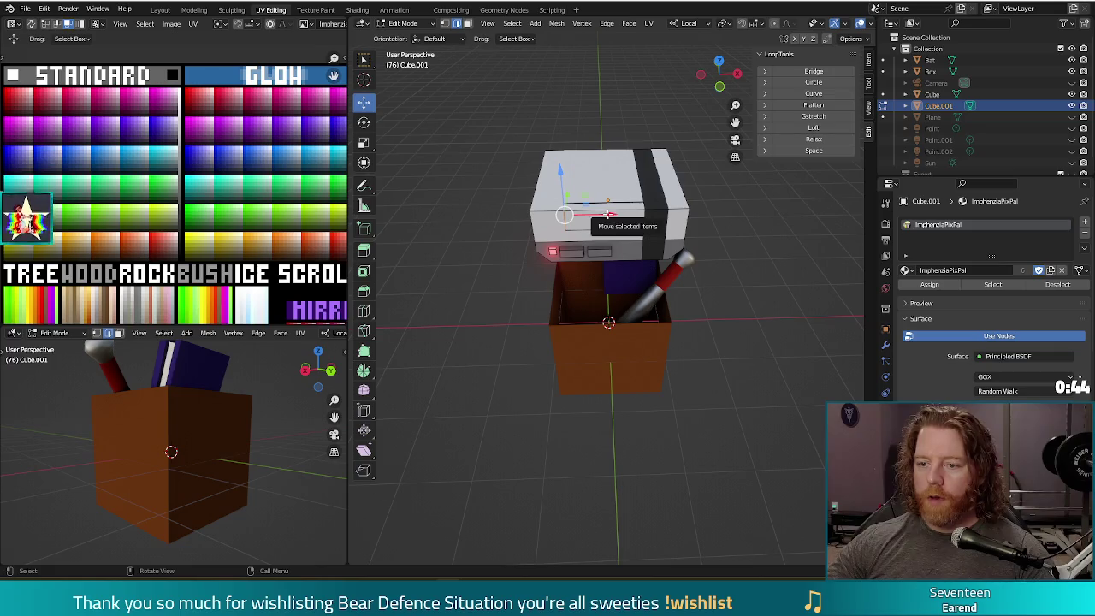
{"action": "left_click", "coordinate": [644, 218], "text": "shift"}
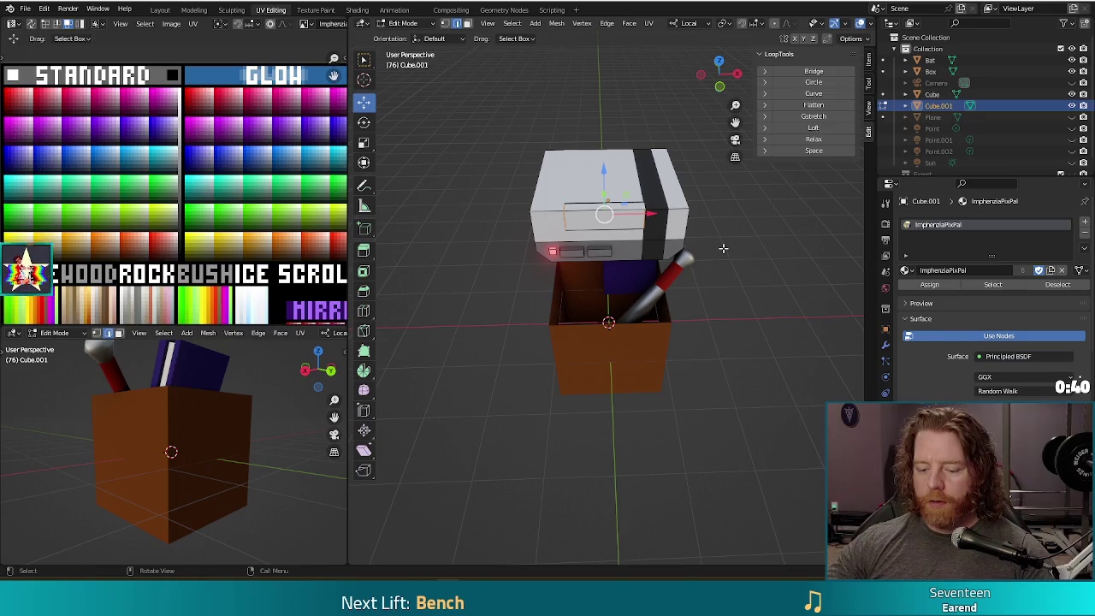
{"action": "key", "text": "s"}
{"action": "key", "text": "x"}
{"action": "key", "text": "x"}
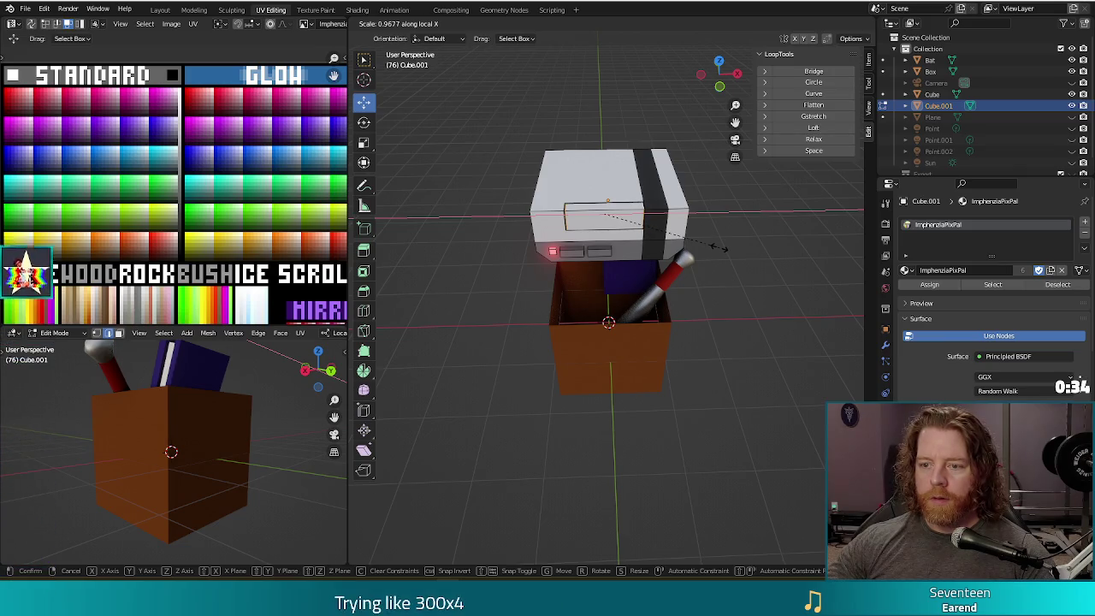
{"action": "left_click", "coordinate": [719, 248]}
Step: Nudge another rectangle edge along Z and return to Object Mode
{"action": "left_click", "coordinate": [625, 228]}
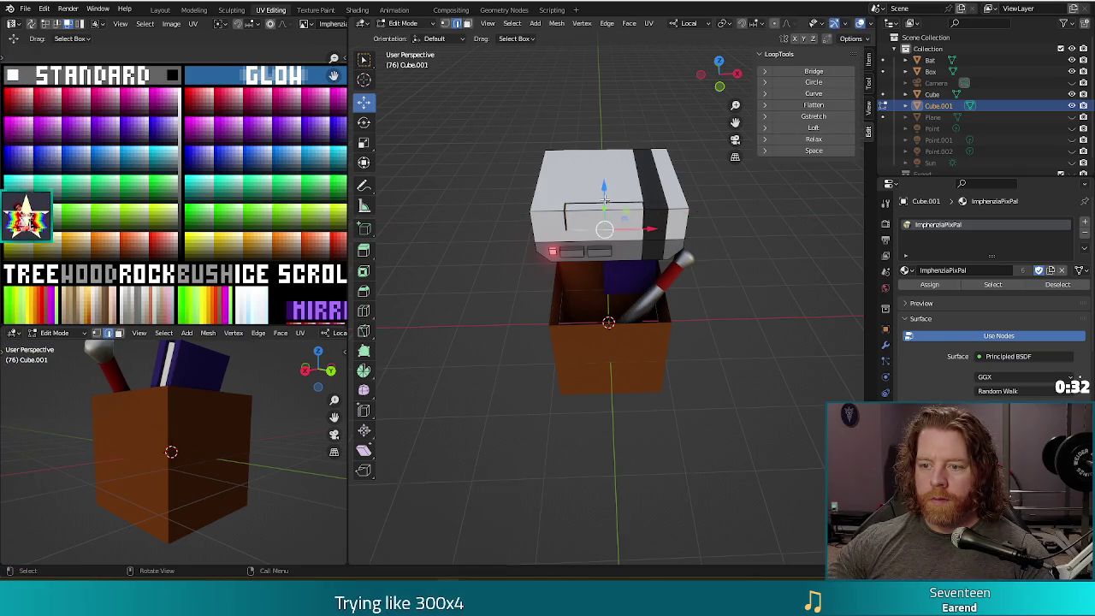
{"action": "left_click_drag", "start_coordinate": [605, 196], "coordinate": [602, 185]}
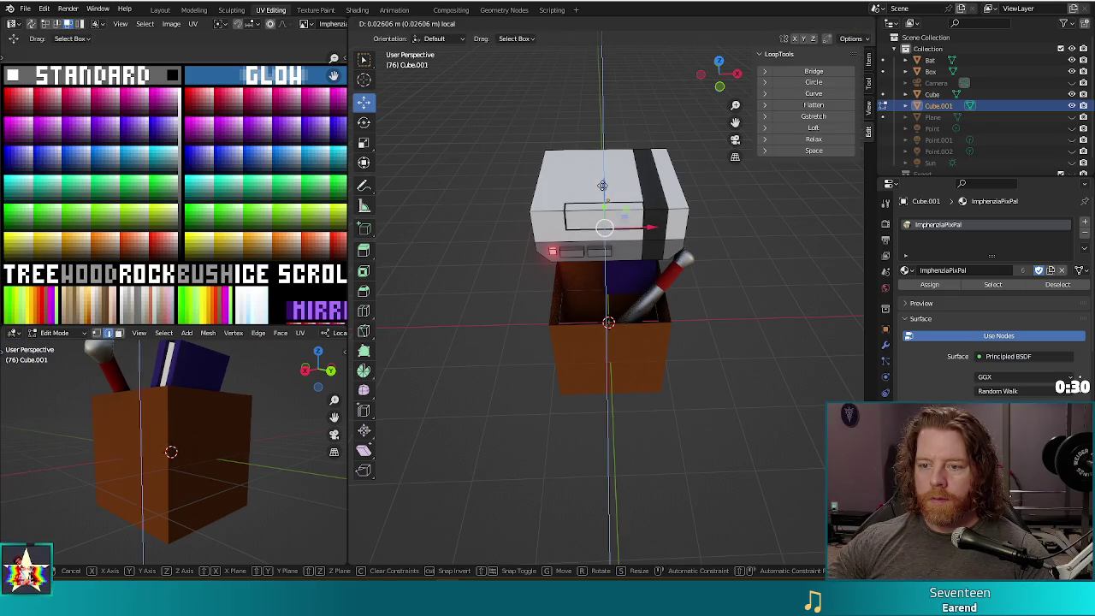
{"action": "mouse_move", "coordinate": [602, 185]}
{"action": "middle_mouse_down"}
{"action": "mouse_move", "coordinate": [731, 255]}
{"action": "mouse_move", "coordinate": [750, 309]}
{"action": "mouse_move", "coordinate": [774, 266]}
{"action": "mouse_move", "coordinate": [745, 251]}
{"action": "mouse_move", "coordinate": [672, 296]}
{"action": "mouse_move", "coordinate": [597, 341]}
{"action": "mouse_move", "coordinate": [592, 375]}
{"action": "mouse_move", "coordinate": [746, 270]}
{"action": "mouse_move", "coordinate": [765, 267]}
{"action": "mouse_move", "coordinate": [786, 303]}
{"action": "mouse_move", "coordinate": [740, 290]}
{"action": "mouse_move", "coordinate": [720, 341]}
{"action": "mouse_move", "coordinate": [749, 240]}
{"action": "mouse_move", "coordinate": [768, 253]}
{"action": "mouse_move", "coordinate": [721, 298]}
{"action": "mouse_move", "coordinate": [707, 359]}
{"action": "mouse_move", "coordinate": [682, 311]}
{"action": "mouse_move", "coordinate": [708, 294]}
{"action": "mouse_move", "coordinate": [699, 316]}
{"action": "mouse_move", "coordinate": [647, 241]}
{"action": "middle_mouse_up"}
{"action": "key", "text": "Tab"}
Step: Shrink the NES console to 0.775 and lower it down into the box
{"action": "scroll", "coordinate": [699, 315], "scroll_direction": "up", "scroll_amount": 3}
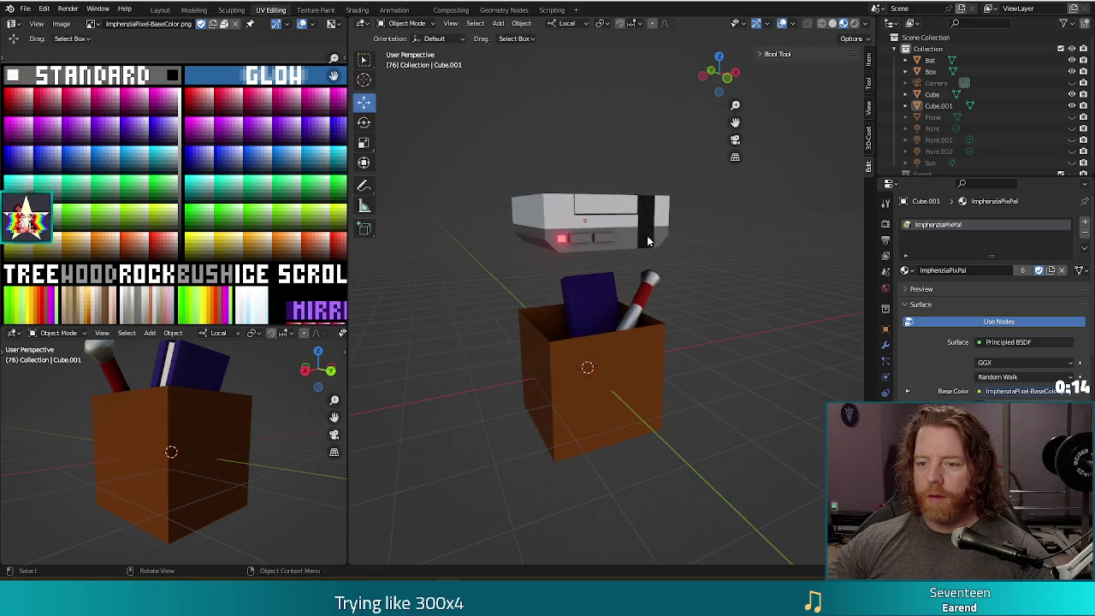
{"action": "left_click", "coordinate": [647, 242]}
{"action": "mouse_move", "coordinate": [726, 382]}
{"action": "middle_mouse_down"}
{"action": "mouse_move", "coordinate": [767, 366]}
{"action": "mouse_move", "coordinate": [753, 377]}
{"action": "middle_mouse_up"}
{"action": "key", "text": "s"}
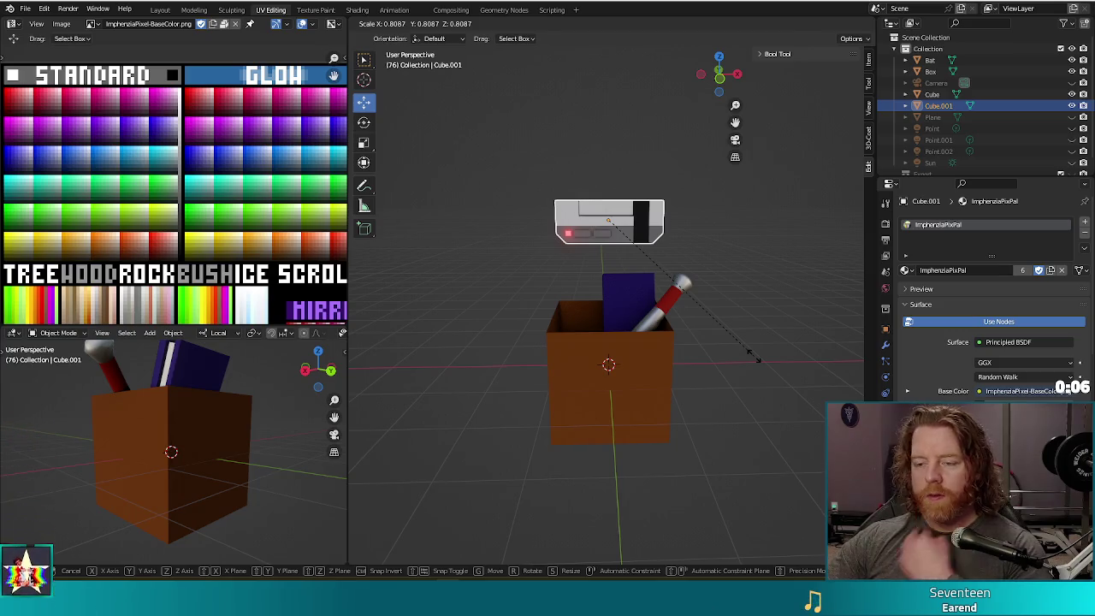
{"action": "left_click", "coordinate": [711, 315]}
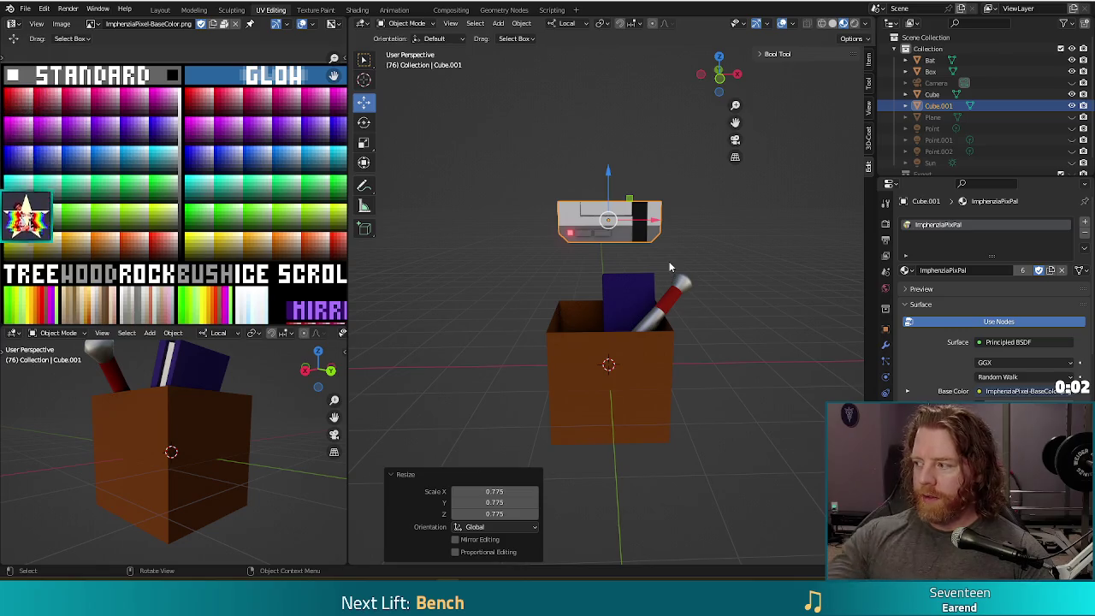
{"action": "left_click_drag", "start_coordinate": [606, 169], "coordinate": [593, 261]}
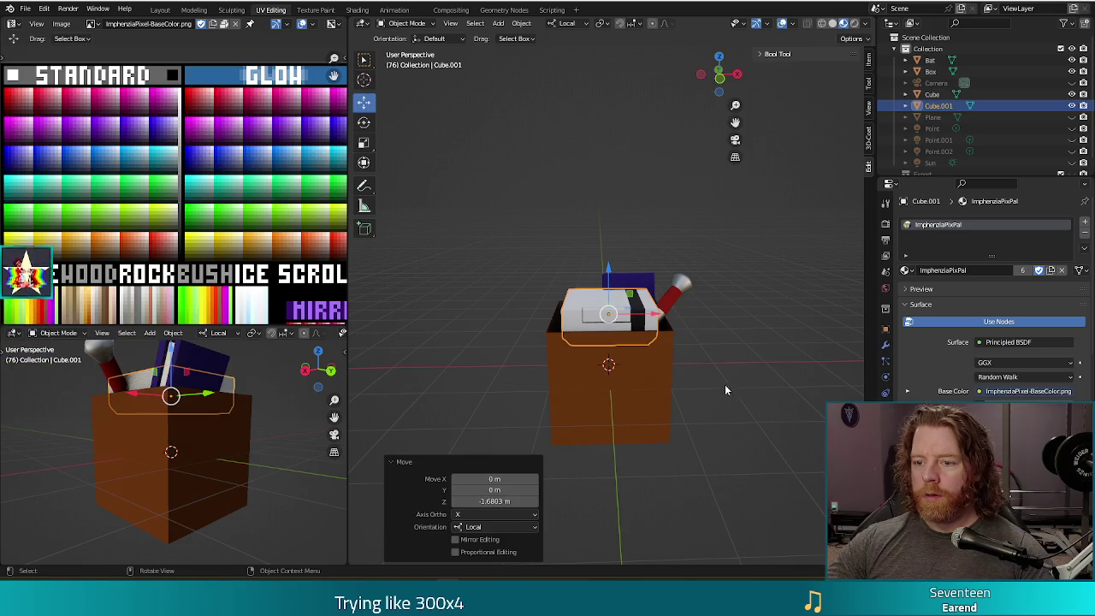
Step: Tilt the console 21.1° in front view and reposition it inside the box
{"action": "key", "text": "KP_3"}
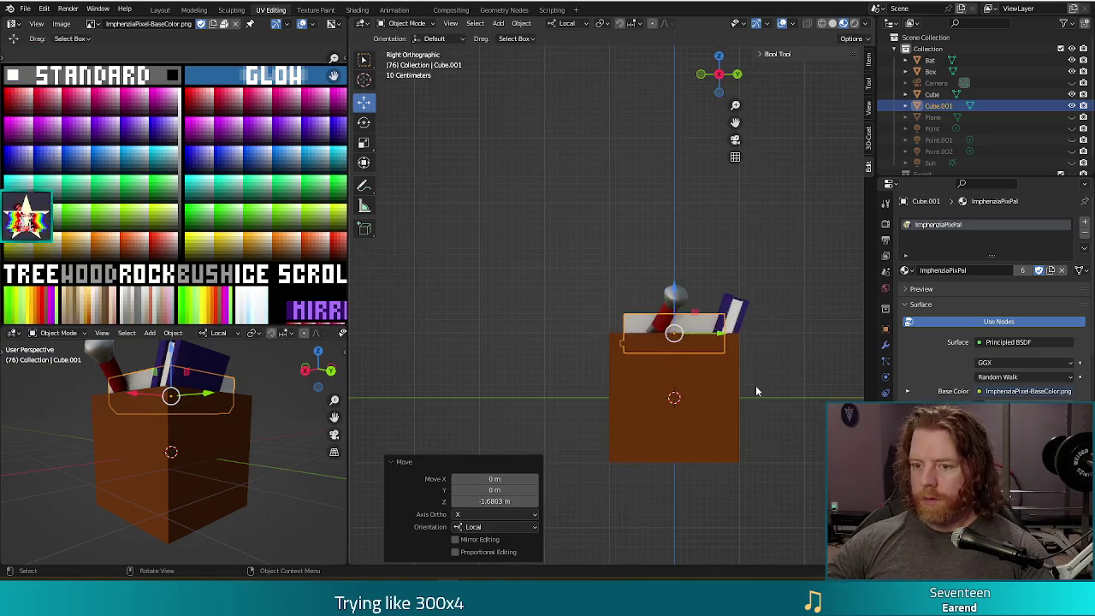
{"action": "key", "text": "r"}
{"action": "left_click", "coordinate": [788, 437]}
{"action": "key", "text": "KP_1"}
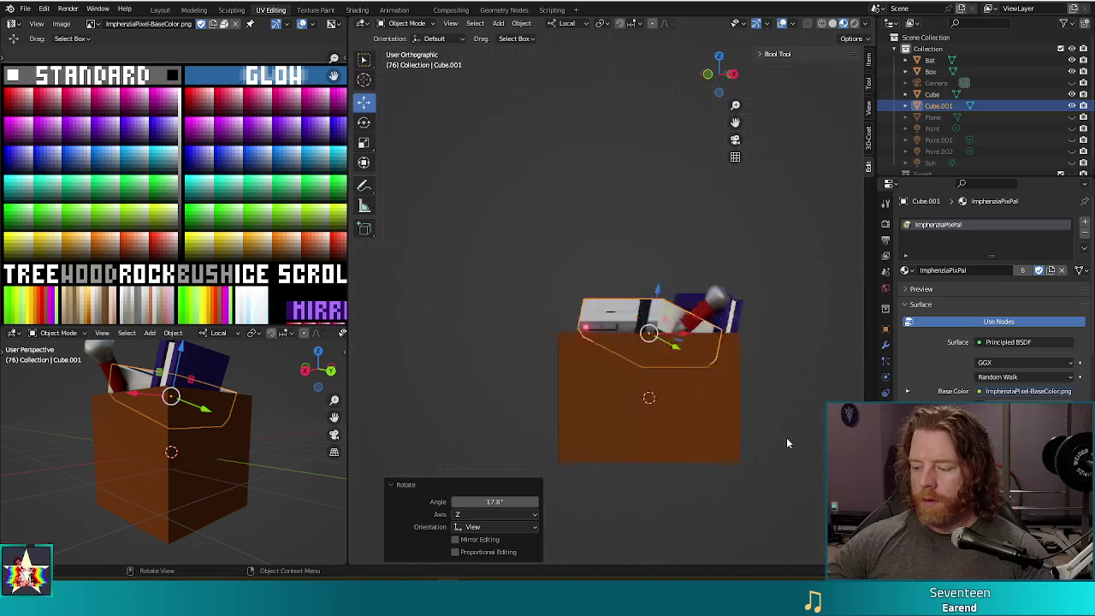
{"action": "key", "text": "r"}
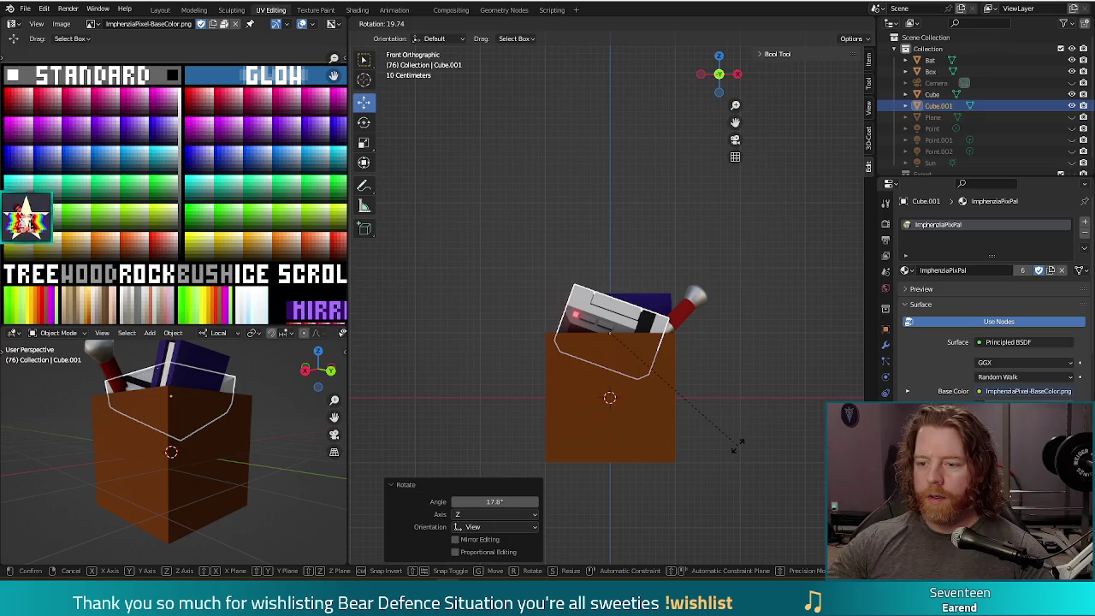
{"action": "left_click", "coordinate": [734, 447]}
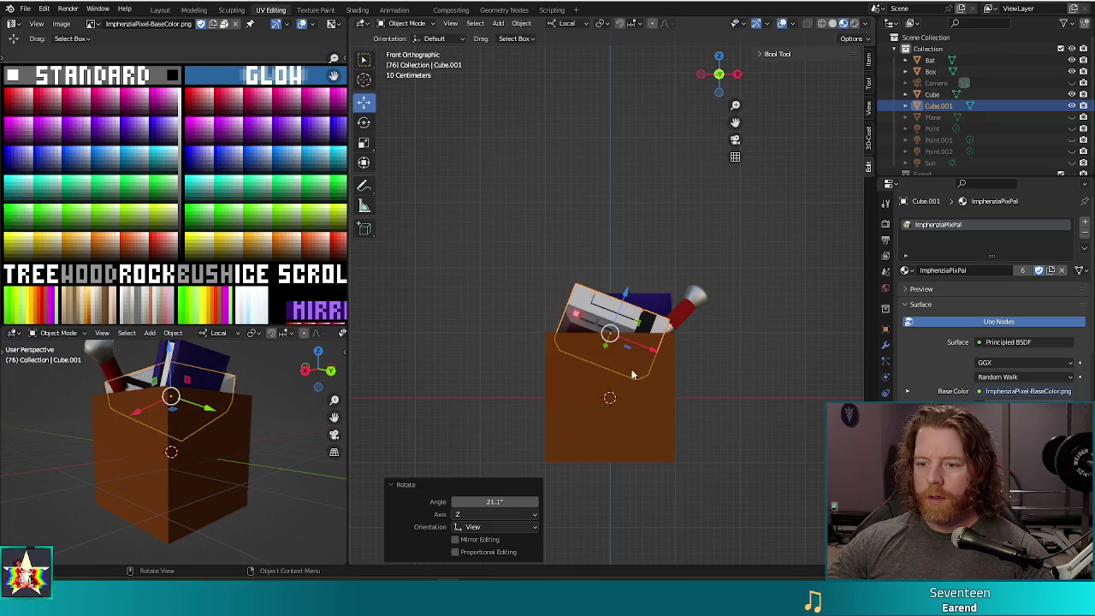
{"action": "key", "text": "g"}
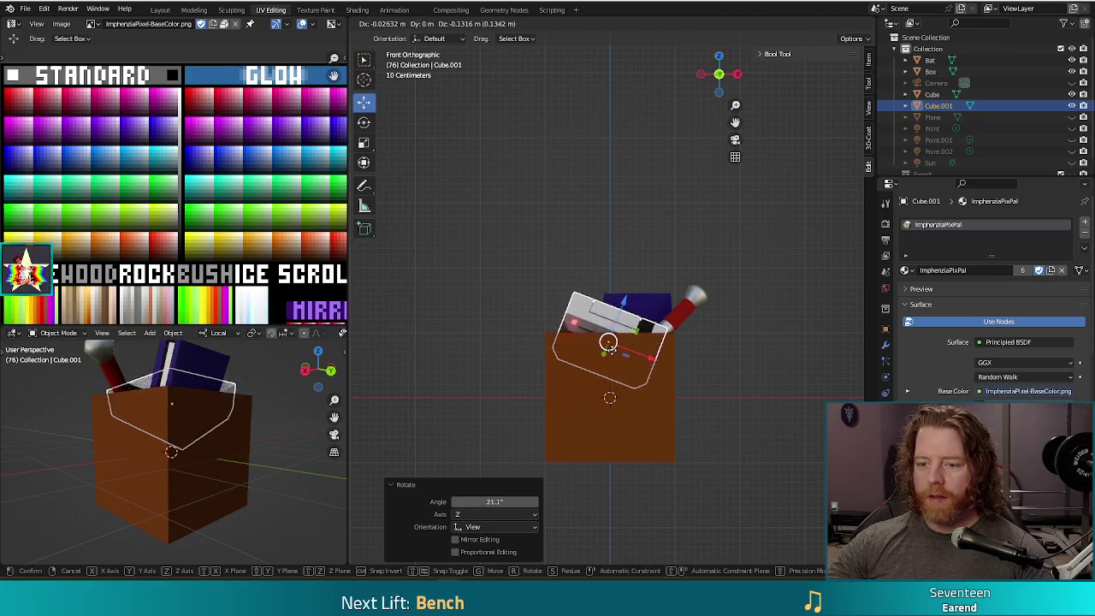
{"action": "left_click", "coordinate": [603, 352]}
Step: Slide the console sideways along its local Y axis beside the book and bat
{"action": "mouse_move", "coordinate": [706, 332]}
{"action": "middle_mouse_down"}
{"action": "mouse_move", "coordinate": [664, 455]}
{"action": "mouse_move", "coordinate": [673, 282]}
{"action": "middle_mouse_up"}
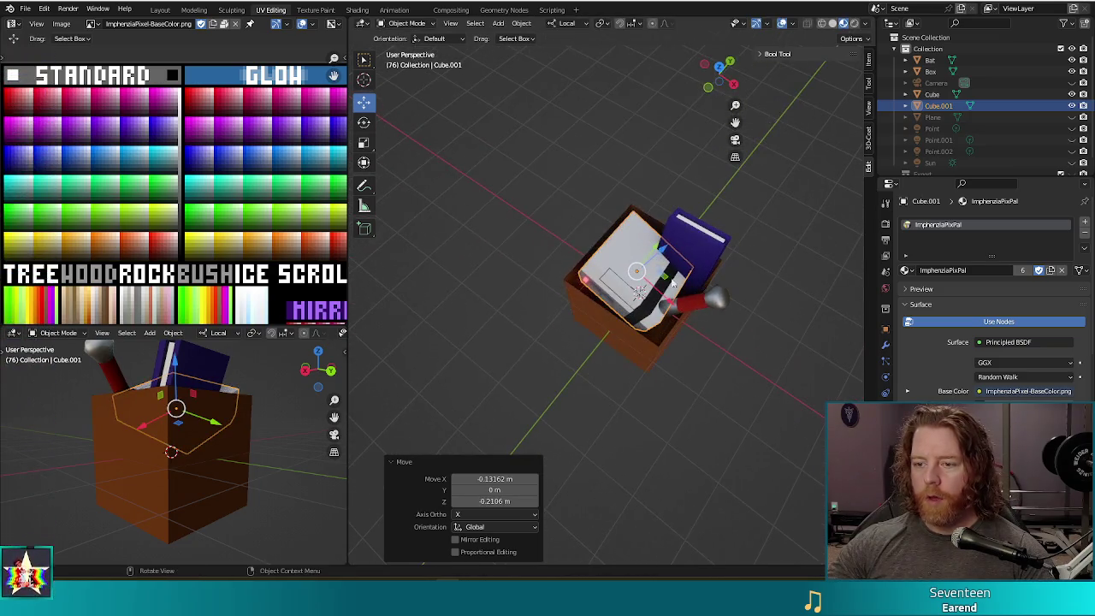
{"action": "key", "text": "g"}
{"action": "key", "text": "y"}
{"action": "key", "text": "y"}
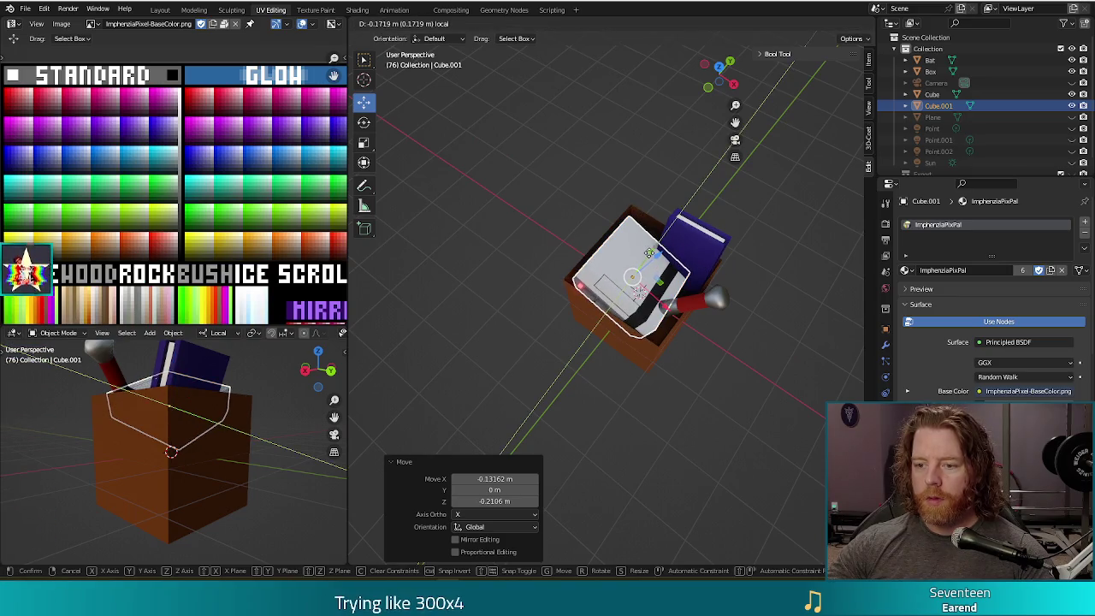
{"action": "key", "text": "Return"}
{"action": "middle_click_drag", "start_coordinate": [683, 385], "coordinate": [704, 339]}
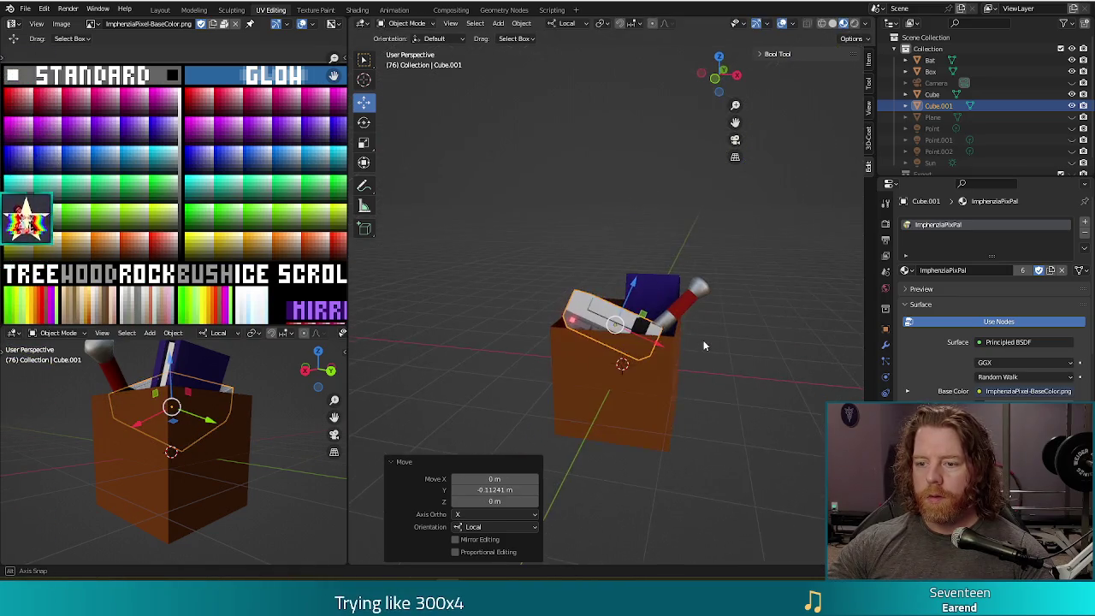
{"action": "left_click", "coordinate": [723, 385]}
{"action": "mouse_move", "coordinate": [730, 440]}
{"action": "middle_mouse_down"}
{"action": "mouse_move", "coordinate": [744, 445]}
{"action": "mouse_move", "coordinate": [727, 442]}
{"action": "middle_mouse_up"}
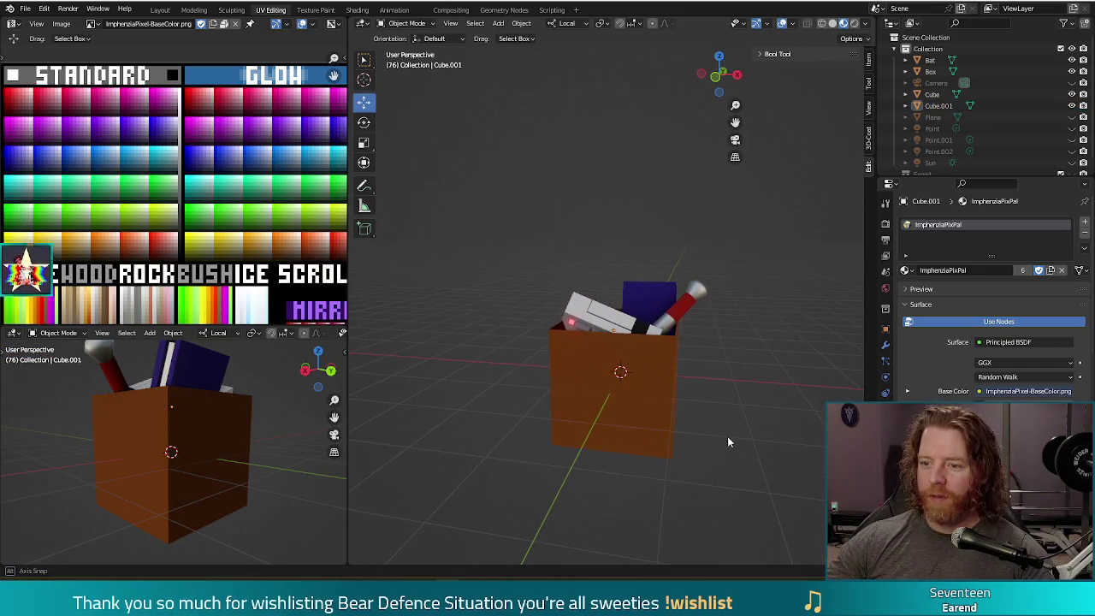
{"action": "mouse_move", "coordinate": [701, 467]}
{"action": "middle_mouse_down"}
{"action": "mouse_move", "coordinate": [763, 431]}
{"action": "mouse_move", "coordinate": [780, 450]}
{"action": "middle_mouse_up"}
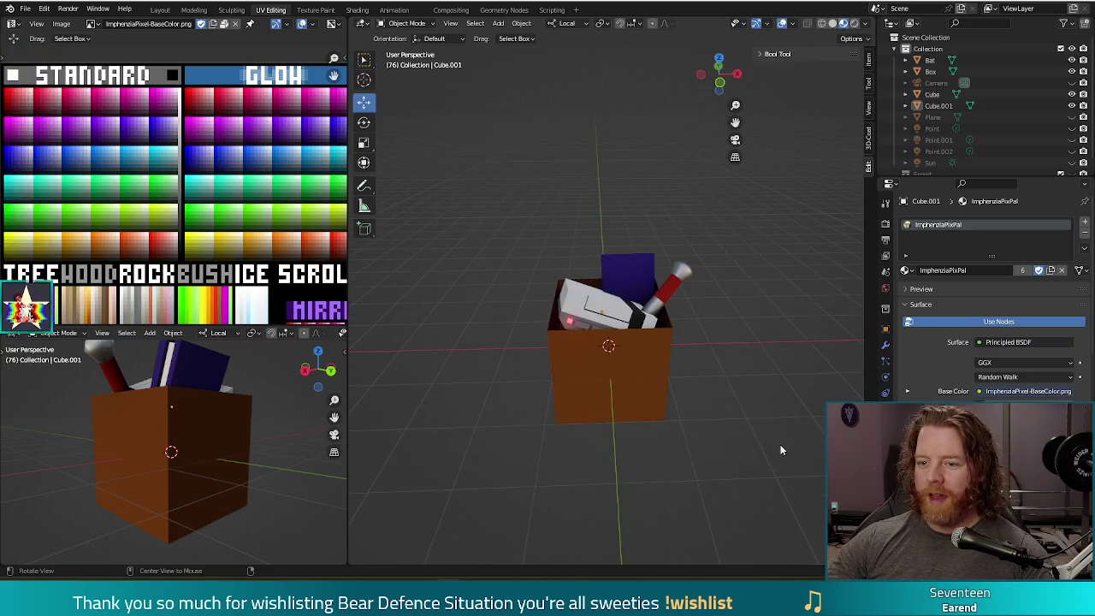
{"action": "left_click", "coordinate": [573, 373]}
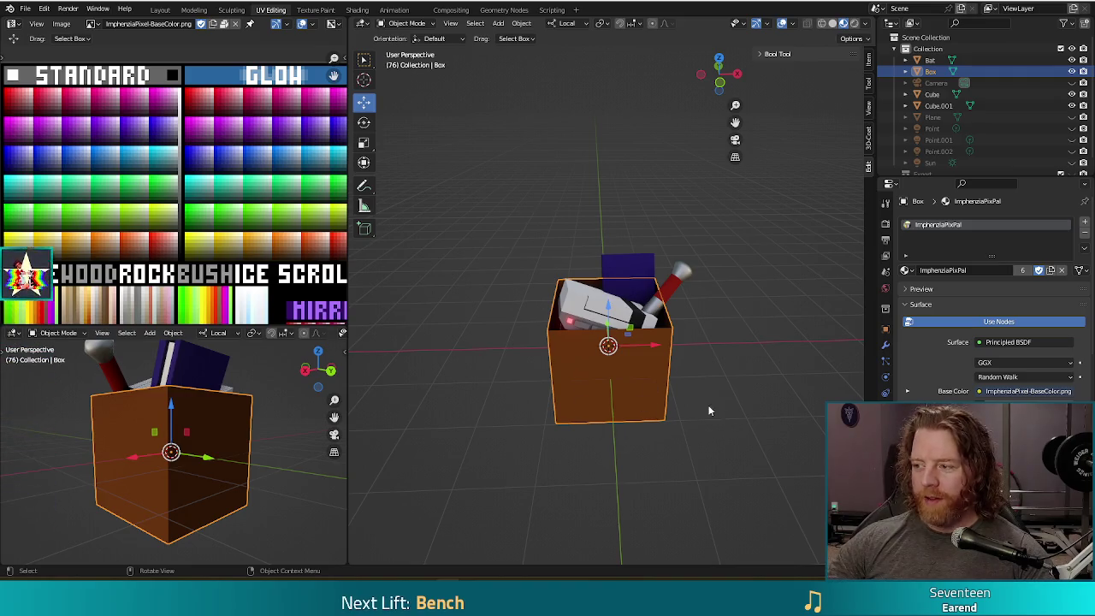
Step: In Edit Mode, select the box's top rim and move it straight up along Z
{"action": "key", "text": "Tab"}
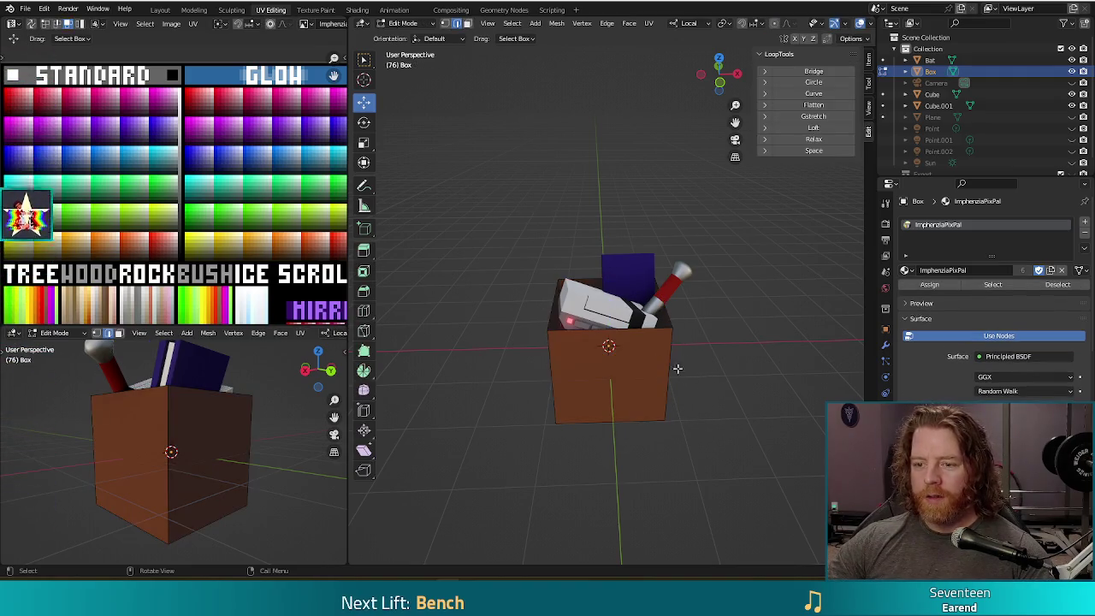
{"action": "left_click", "coordinate": [650, 331]}
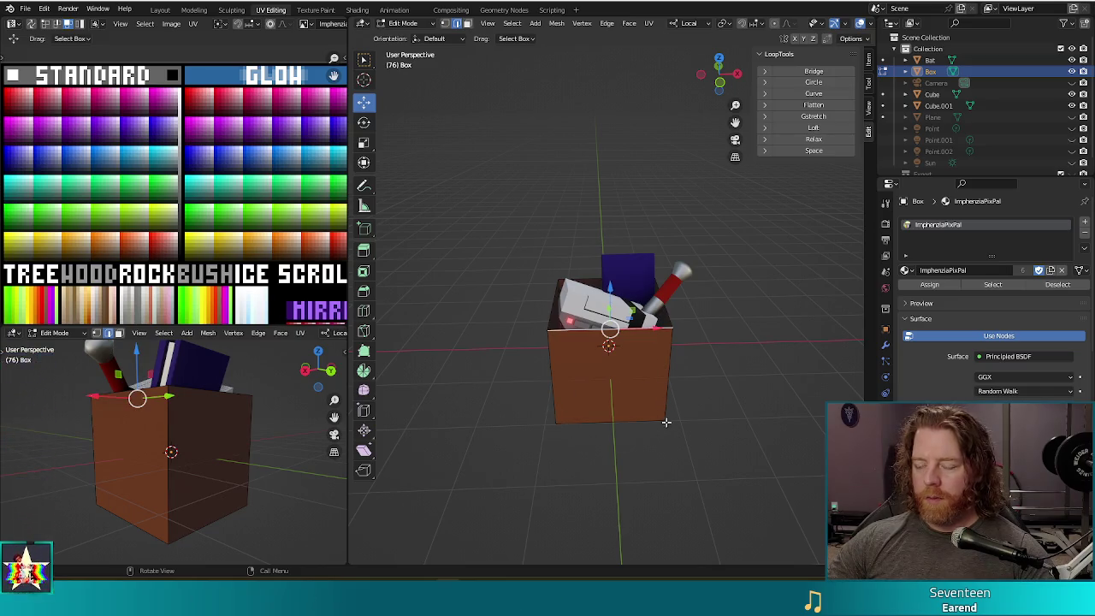
{"action": "mouse_move", "coordinate": [687, 430]}
{"action": "middle_mouse_down"}
{"action": "mouse_move", "coordinate": [721, 408]}
{"action": "mouse_move", "coordinate": [462, 272]}
{"action": "middle_mouse_up"}
{"action": "mouse_move", "coordinate": [652, 403]}
{"action": "middle_mouse_down"}
{"action": "mouse_move", "coordinate": [709, 391]}
{"action": "mouse_move", "coordinate": [687, 417]}
{"action": "middle_mouse_up"}
{"action": "key", "text": "g"}
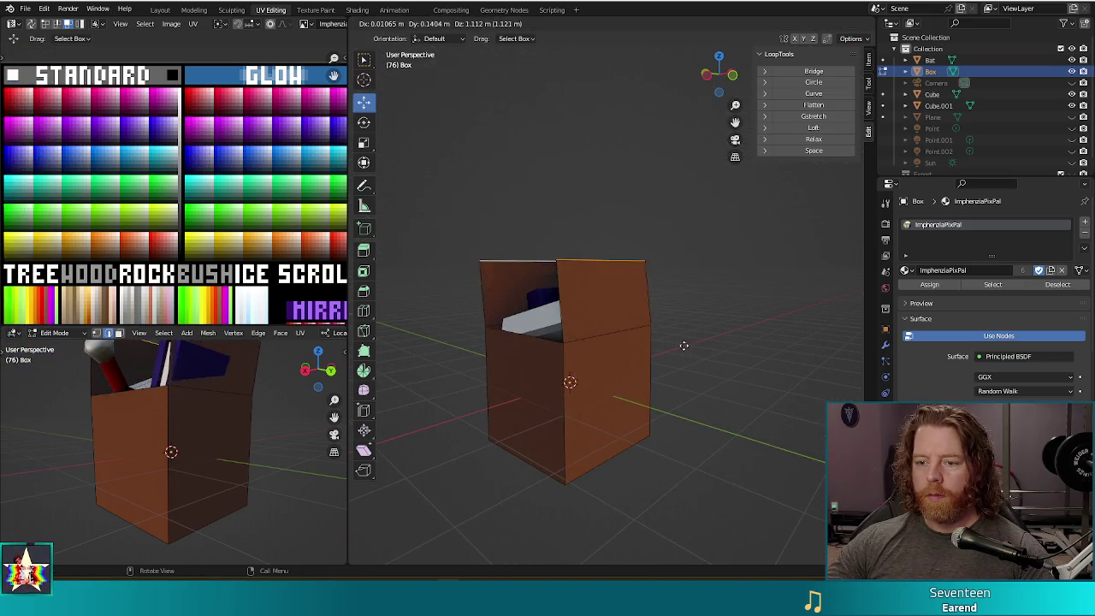
{"action": "key", "text": "Escape"}
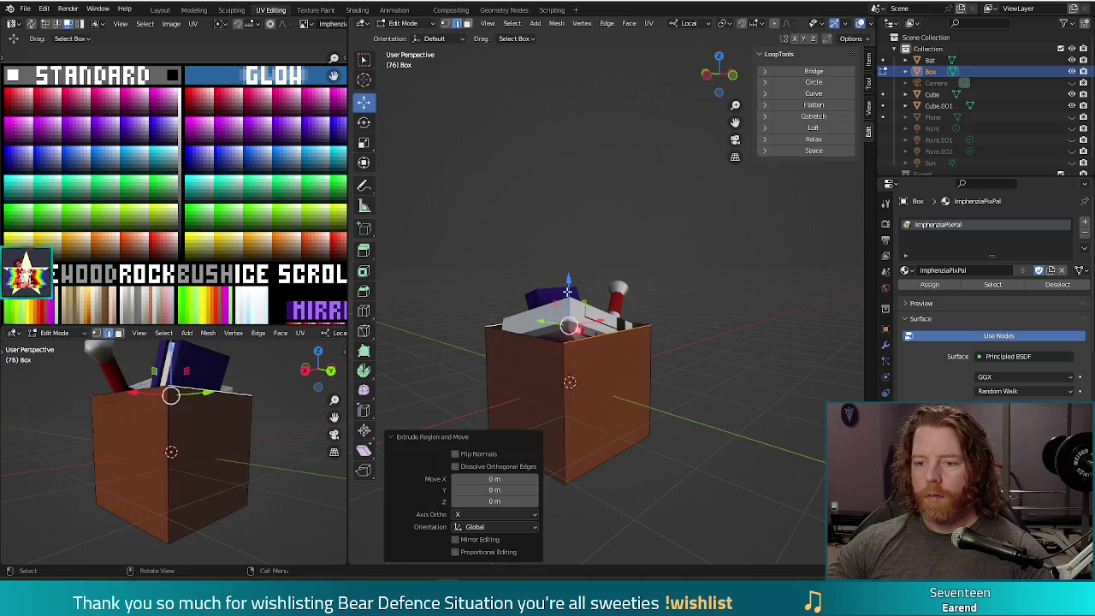
{"action": "key", "text": "g"}
{"action": "key", "text": "z"}
{"action": "key", "text": "z"}
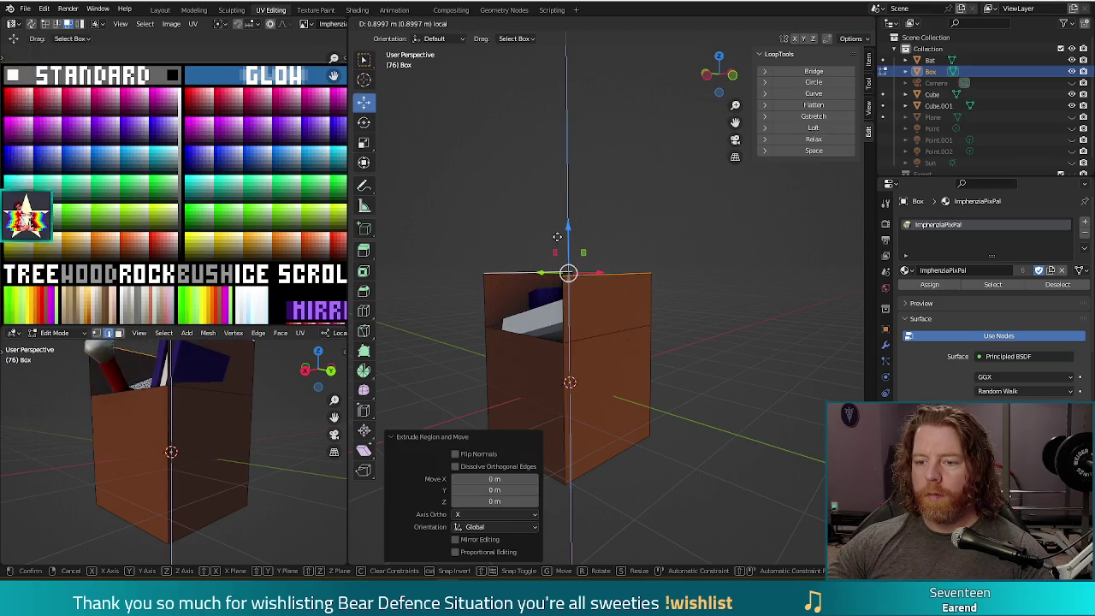
{"action": "left_click", "coordinate": [557, 236]}
{"action": "mouse_move", "coordinate": [547, 359]}
{"action": "middle_mouse_down"}
{"action": "mouse_move", "coordinate": [582, 379]}
{"action": "mouse_move", "coordinate": [801, 368]}
{"action": "middle_mouse_up"}
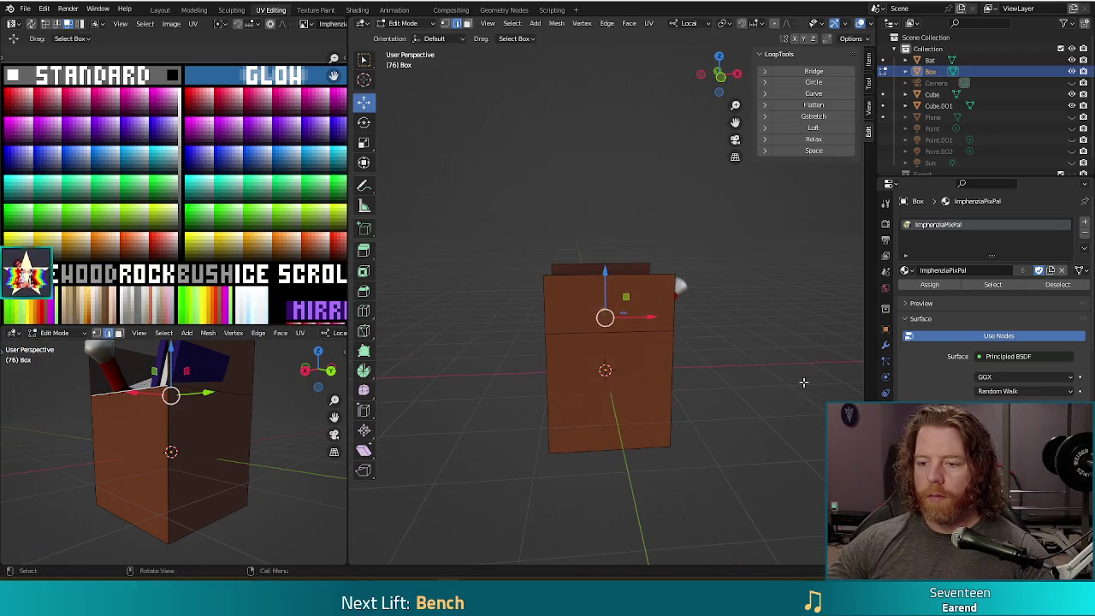
Step: Extrude the top rim and raise the new ring 0.9023 m along Z
{"action": "key", "text": "e"}
{"action": "key", "text": "Escape"}
{"action": "key", "text": "g"}
{"action": "key", "text": "z"}
{"action": "key", "text": "z"}
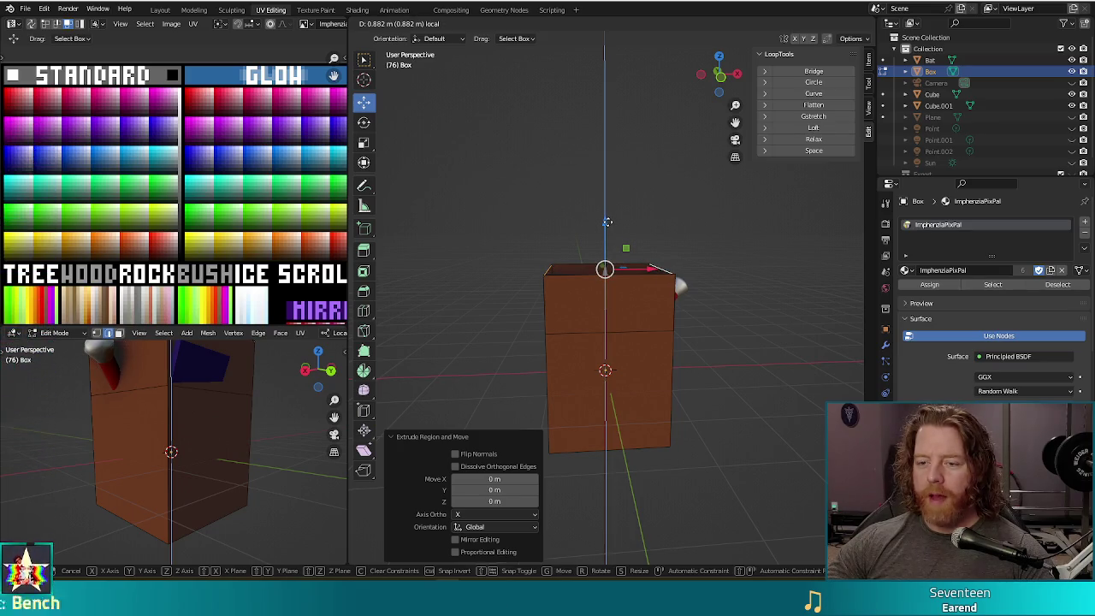
{"action": "left_click", "coordinate": [605, 221]}
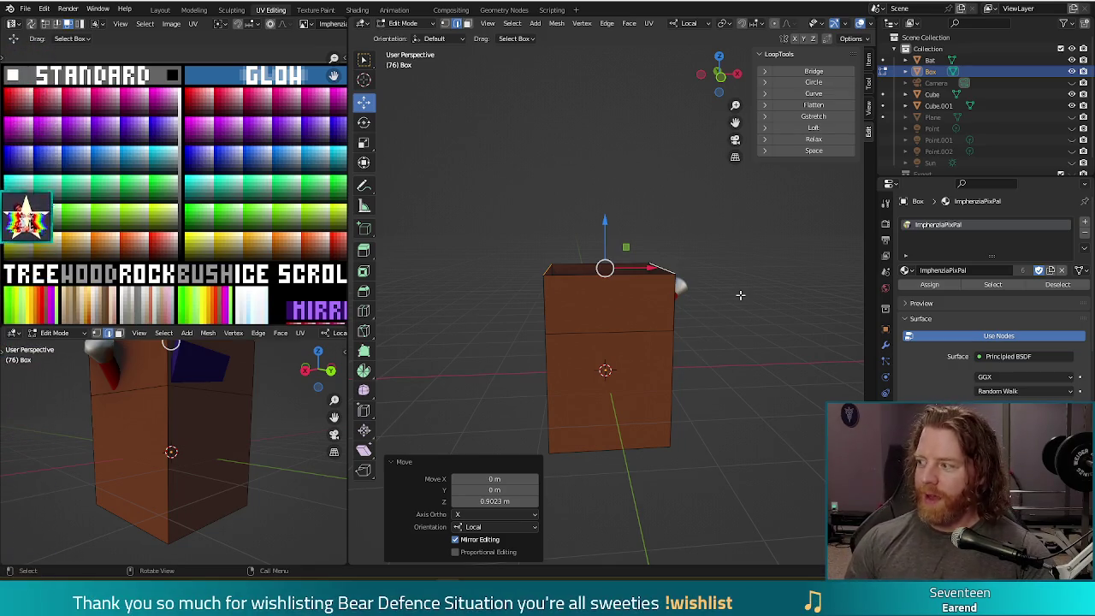
Step: In front view, pull the box's top-right and top-left corners out and down into flaps
{"action": "key", "text": "KP_1"}
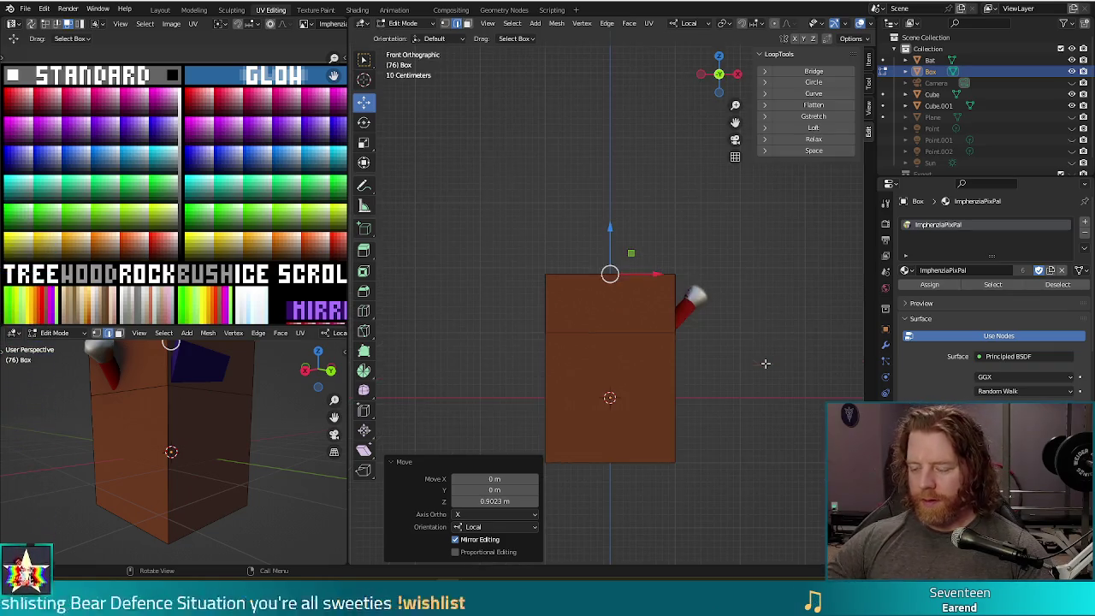
{"action": "middle_click_drag", "start_coordinate": [765, 363], "coordinate": [770, 373]}
{"action": "left_click", "coordinate": [673, 258]}
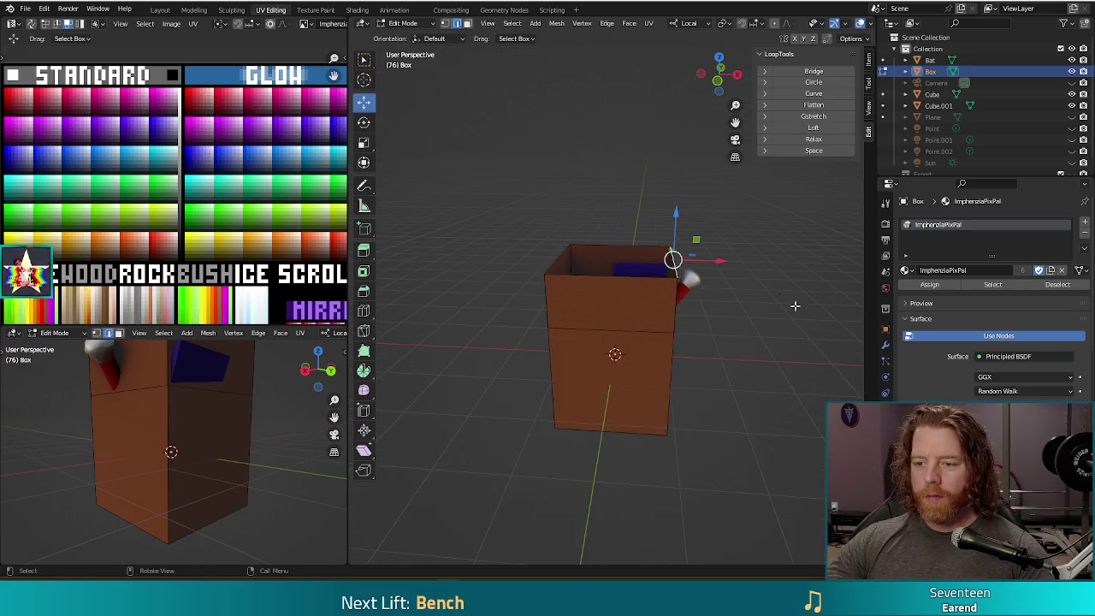
{"action": "key", "text": "KP_1"}
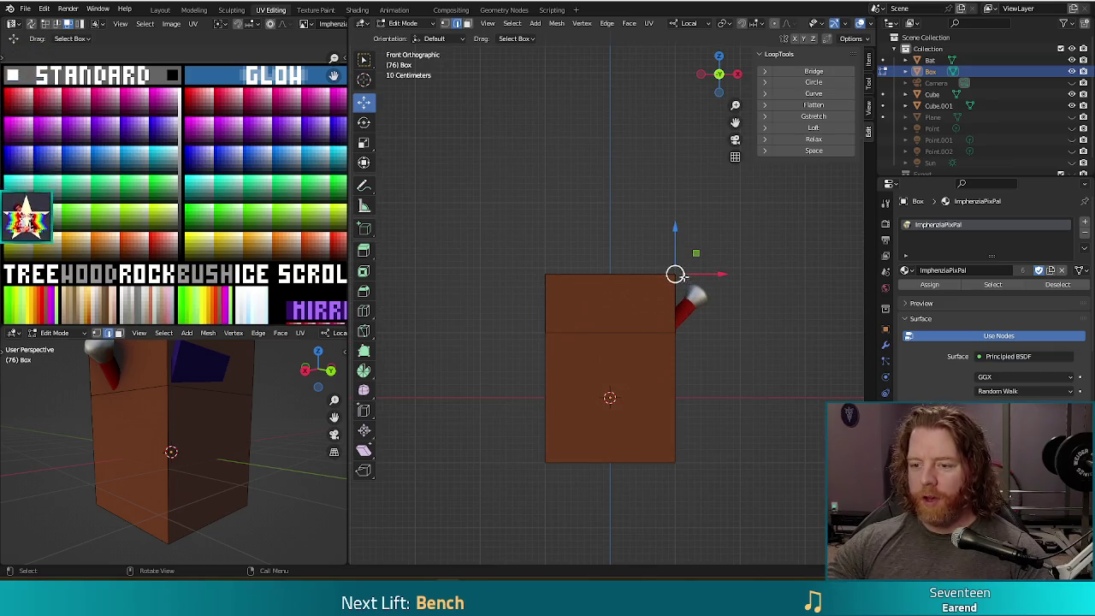
{"action": "left_click_drag", "start_coordinate": [675, 274], "coordinate": [716, 359]}
{"action": "mouse_move", "coordinate": [716, 359]}
{"action": "middle_mouse_down"}
{"action": "mouse_move", "coordinate": [519, 298]}
{"action": "mouse_move", "coordinate": [414, 347]}
{"action": "middle_mouse_up"}
{"action": "left_click", "coordinate": [537, 280]}
{"action": "key", "text": "KP_1"}
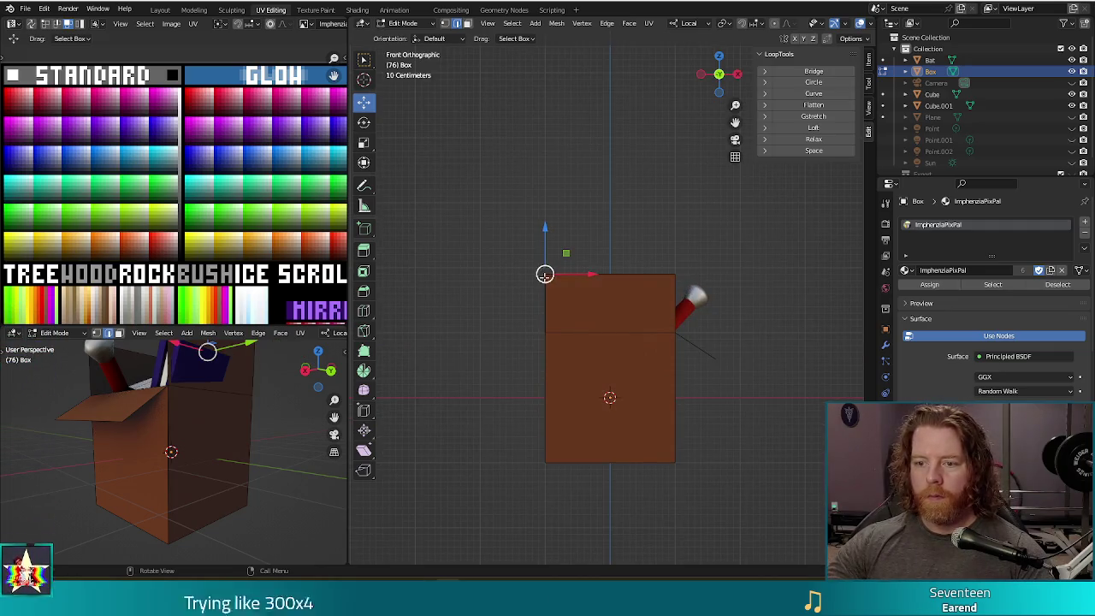
{"action": "key", "text": "g"}
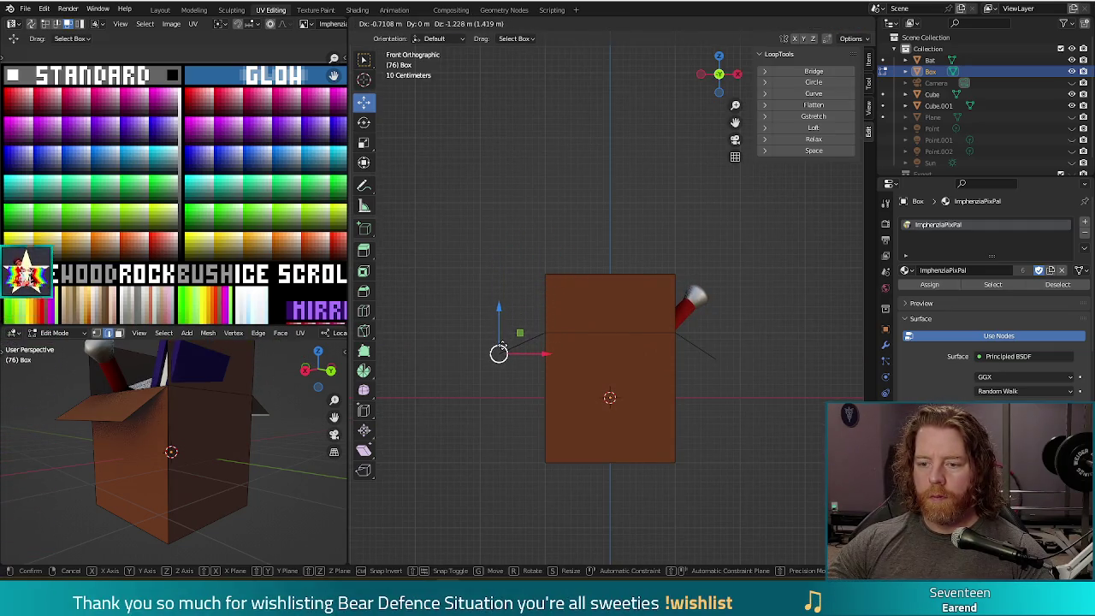
{"action": "left_click", "coordinate": [570, 350]}
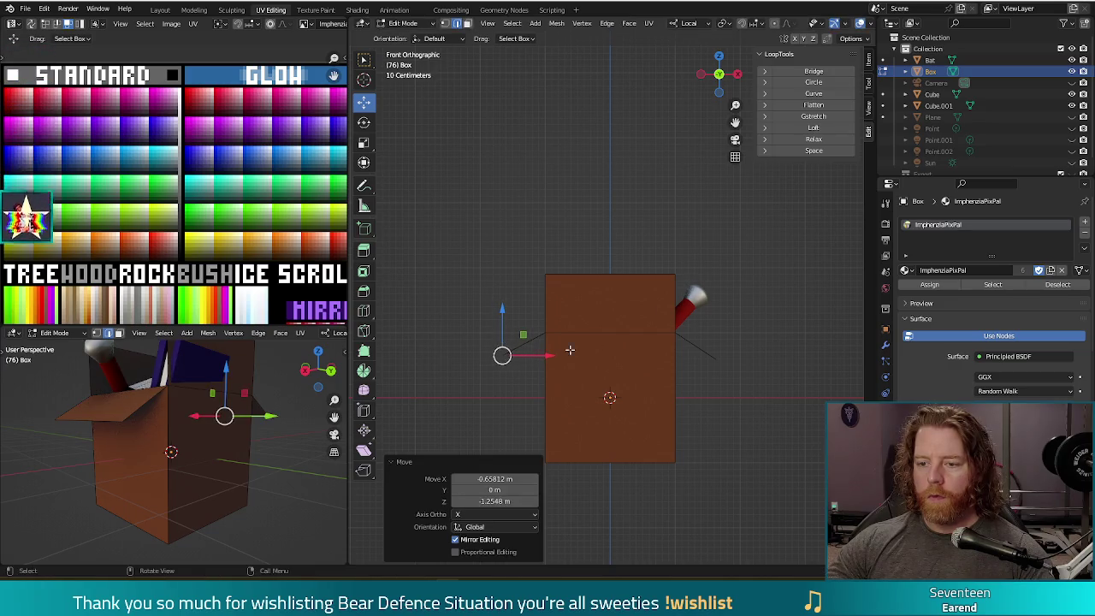
Step: From the right-side view, pull the remaining top corners outward into flaps
{"action": "left_click", "coordinate": [633, 278]}
{"action": "key", "text": "KP_3"}
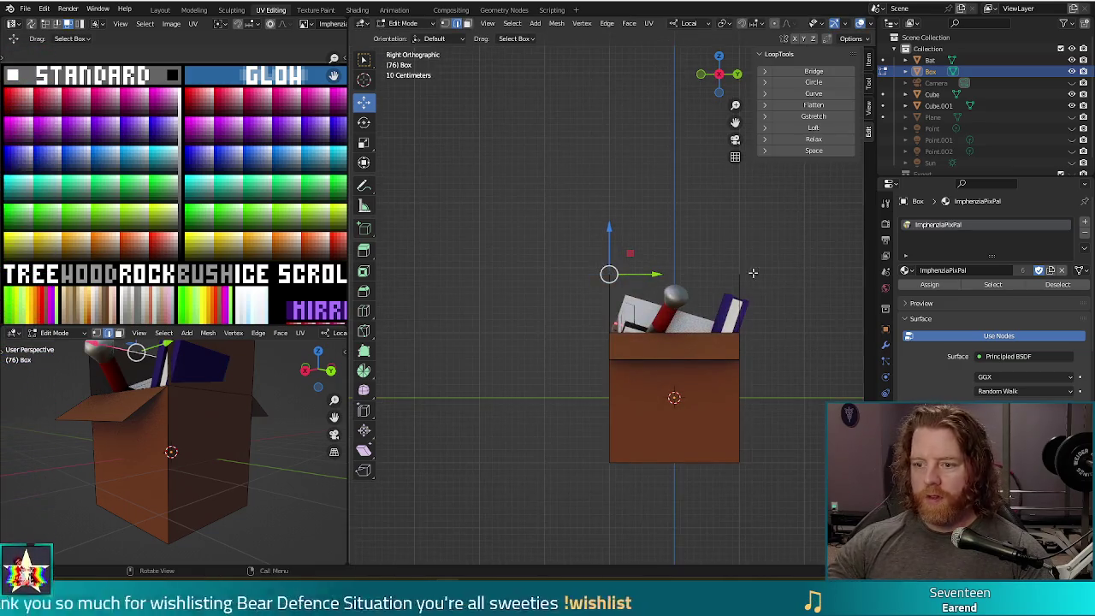
{"action": "key", "text": "g"}
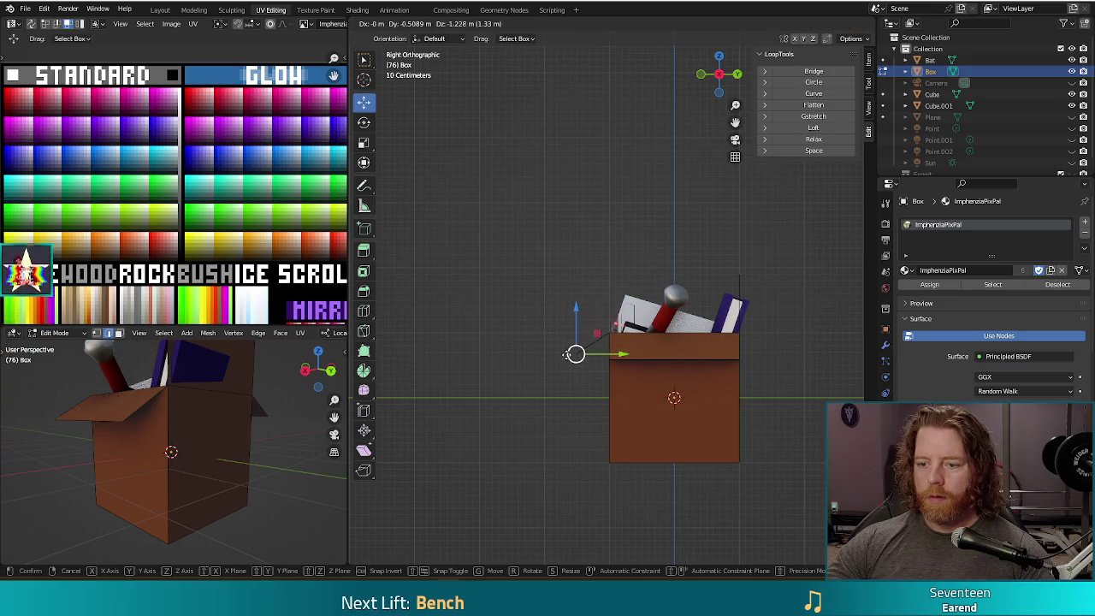
{"action": "left_click", "coordinate": [578, 357]}
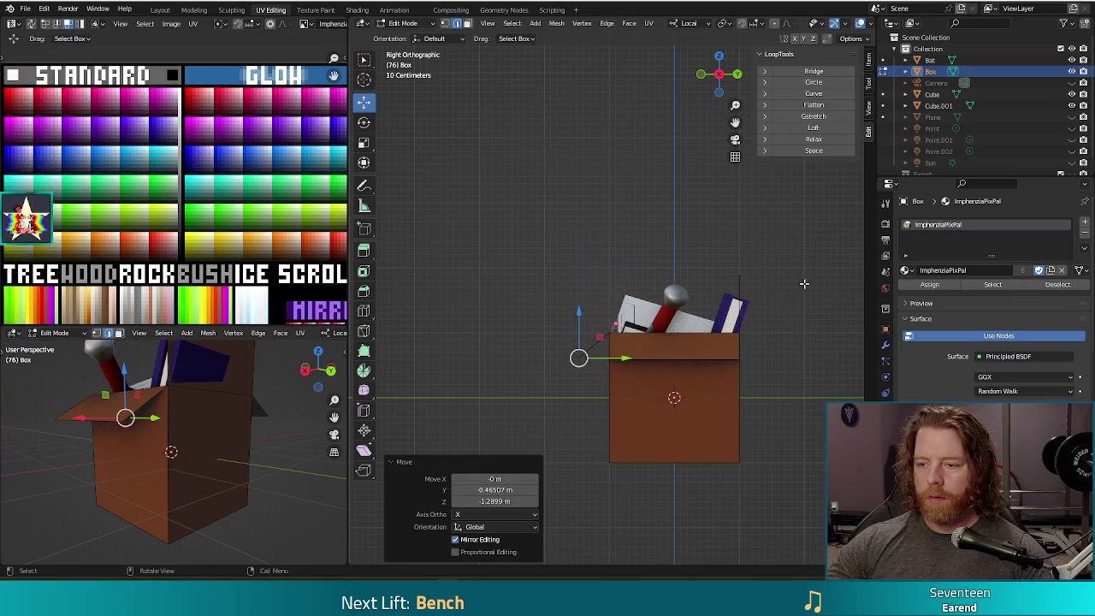
{"action": "middle_click_drag", "start_coordinate": [579, 358], "coordinate": [845, 336]}
{"action": "key", "text": "KP_3"}
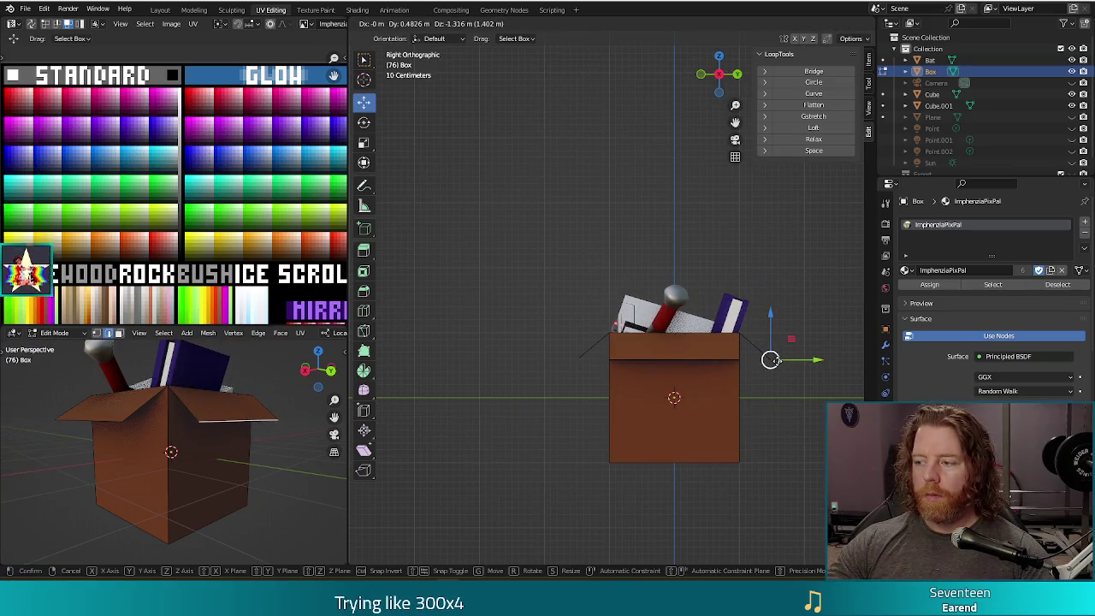
{"action": "key", "text": "ctrl+shift+z"}
{"action": "mouse_move", "coordinate": [539, 244]}
{"action": "middle_mouse_down"}
{"action": "mouse_move", "coordinate": [716, 398]}
{"action": "mouse_move", "coordinate": [714, 372]}
{"action": "middle_mouse_up"}
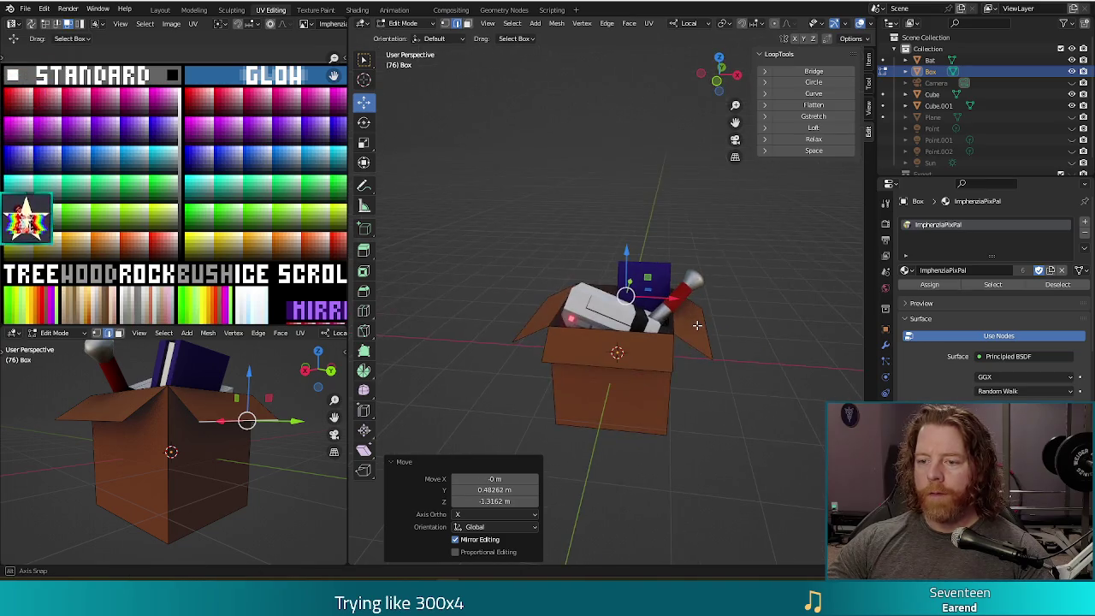
{"action": "left_click", "coordinate": [887, 347]}
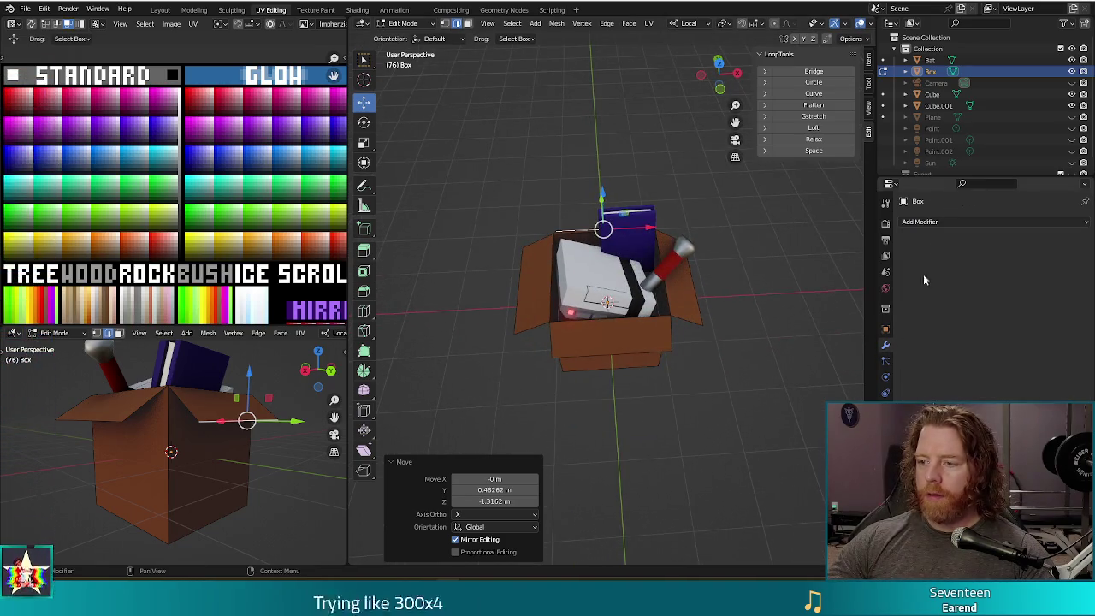
Step: Add a Solidify modifier to the box and raise its thickness to 0.09 m
{"action": "left_click", "coordinate": [941, 222]}
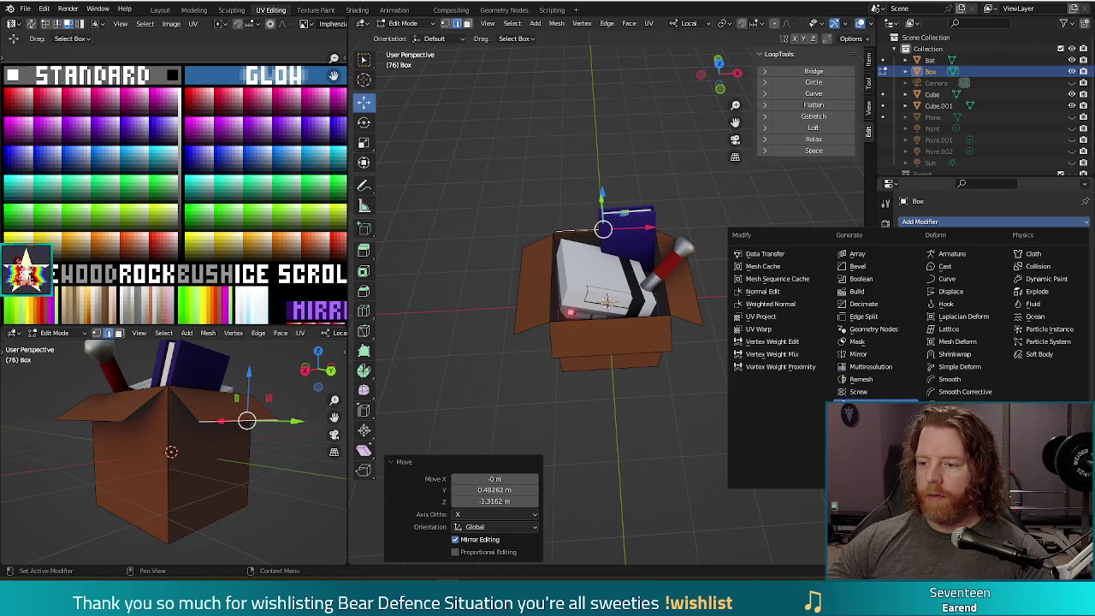
{"action": "left_click", "coordinate": [864, 416]}
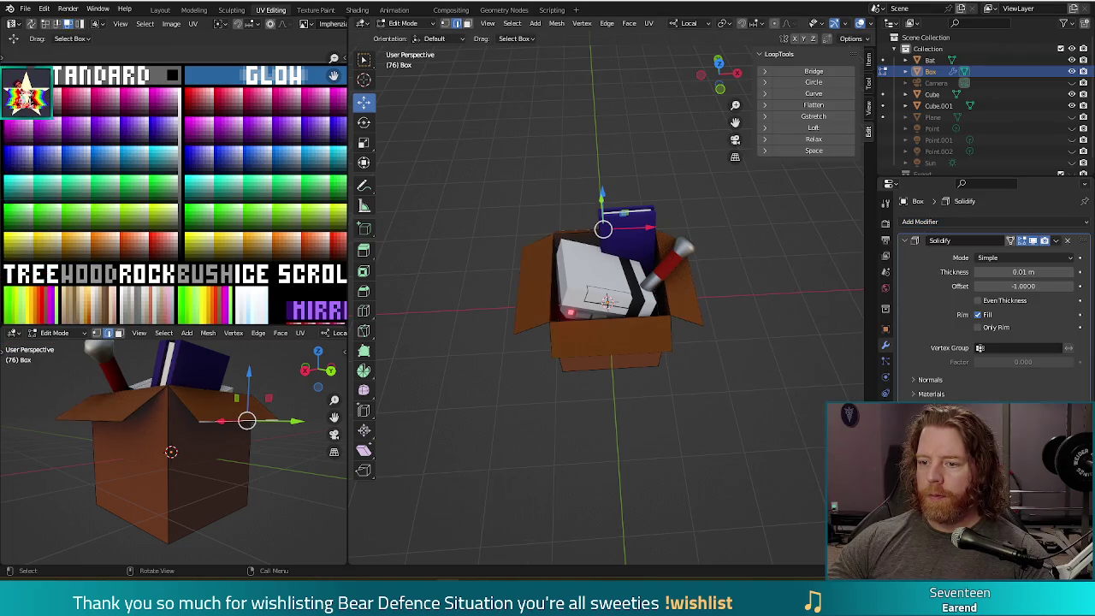
{"action": "left_click", "coordinate": [1071, 272]}
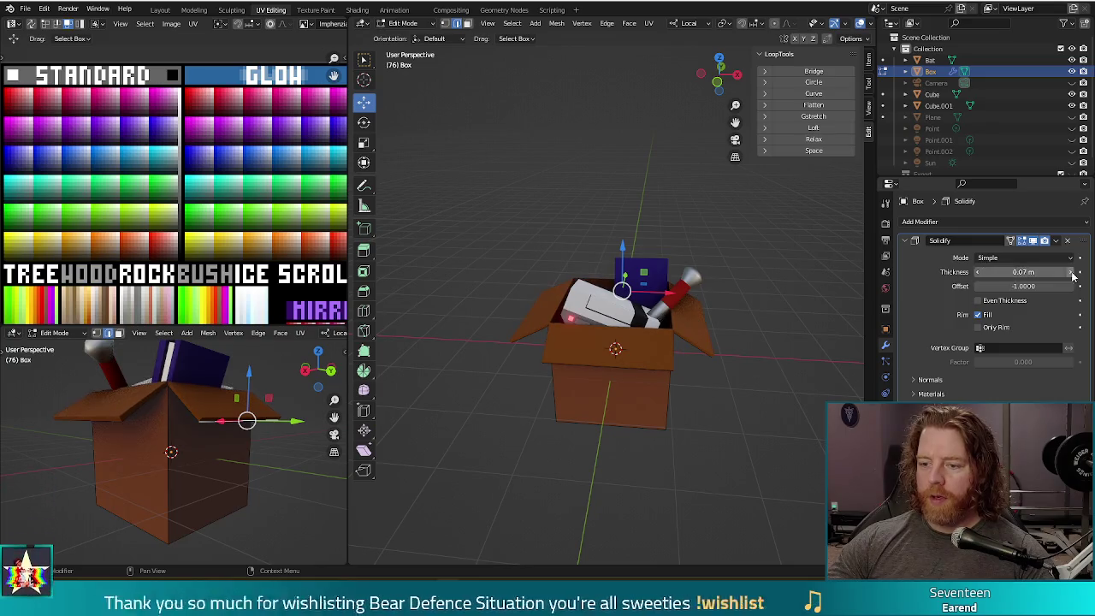
{"action": "left_click", "coordinate": [1072, 272]}
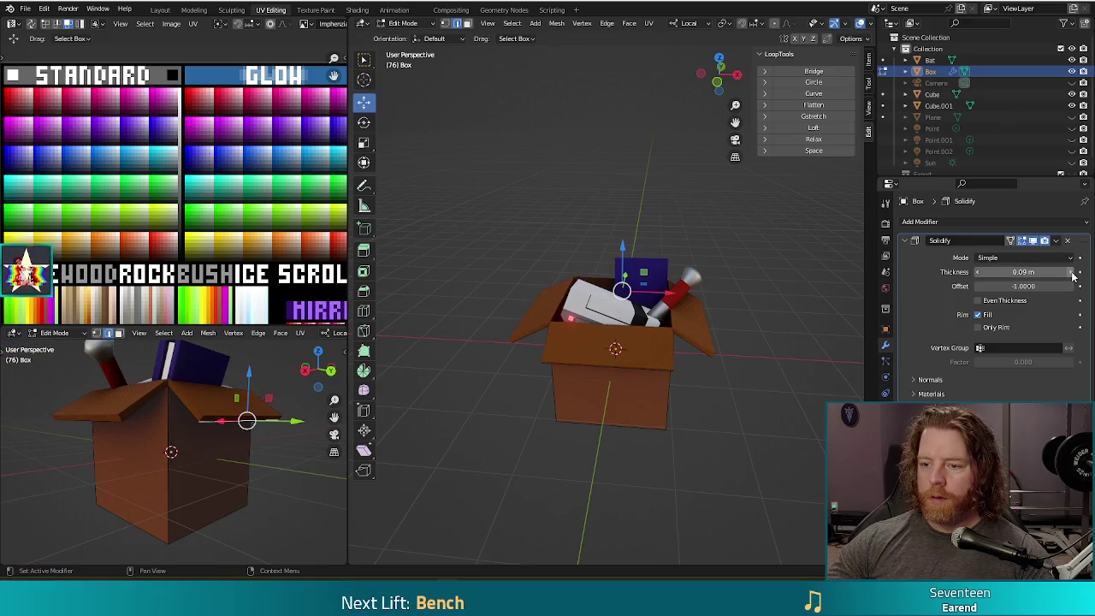
{"action": "middle_click_drag", "start_coordinate": [787, 464], "coordinate": [774, 416]}
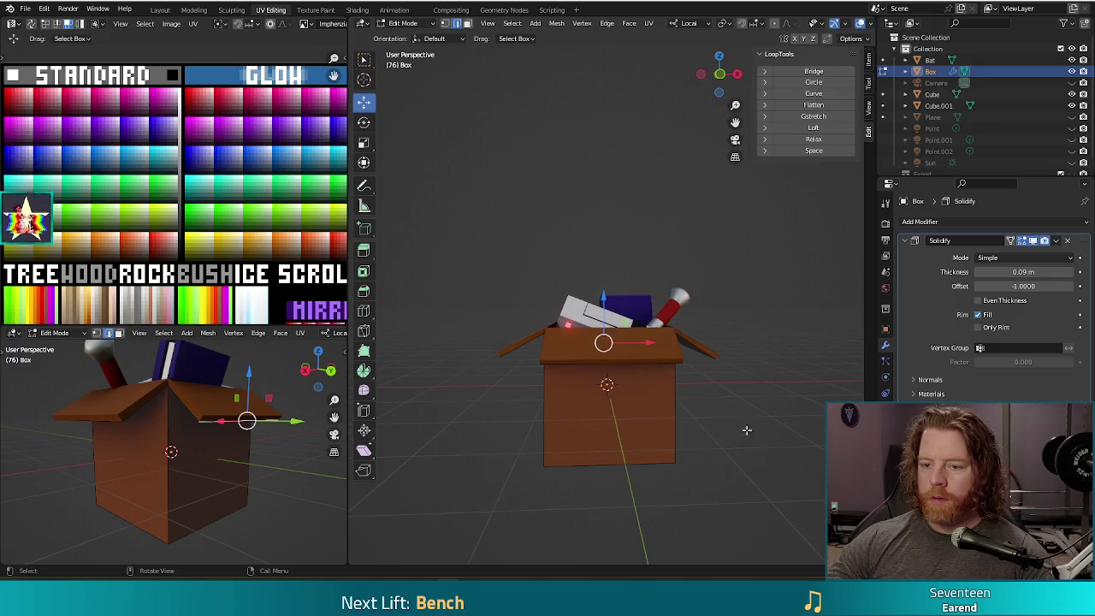
{"action": "mouse_move", "coordinate": [758, 504]}
{"action": "middle_mouse_down"}
{"action": "mouse_move", "coordinate": [699, 440]}
{"action": "mouse_move", "coordinate": [706, 464]}
{"action": "mouse_move", "coordinate": [740, 450]}
{"action": "mouse_move", "coordinate": [762, 416]}
{"action": "middle_mouse_up"}
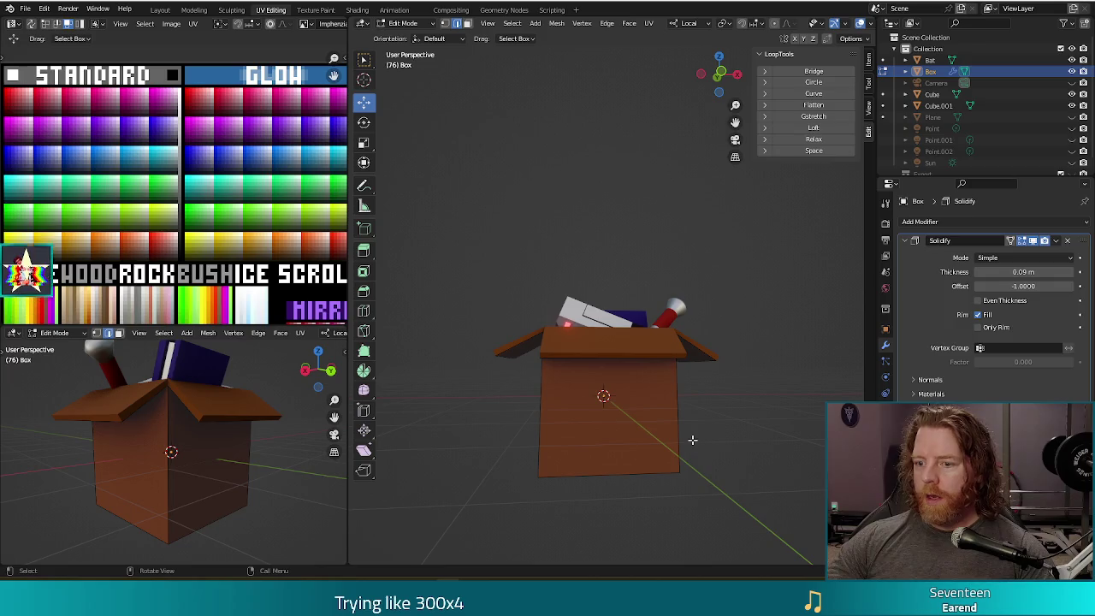
Step: Cut two horizontal edge loops around the box with Ctrl+R
{"action": "key", "text": "ctrl+r"}
{"action": "left_click", "coordinate": [656, 440]}
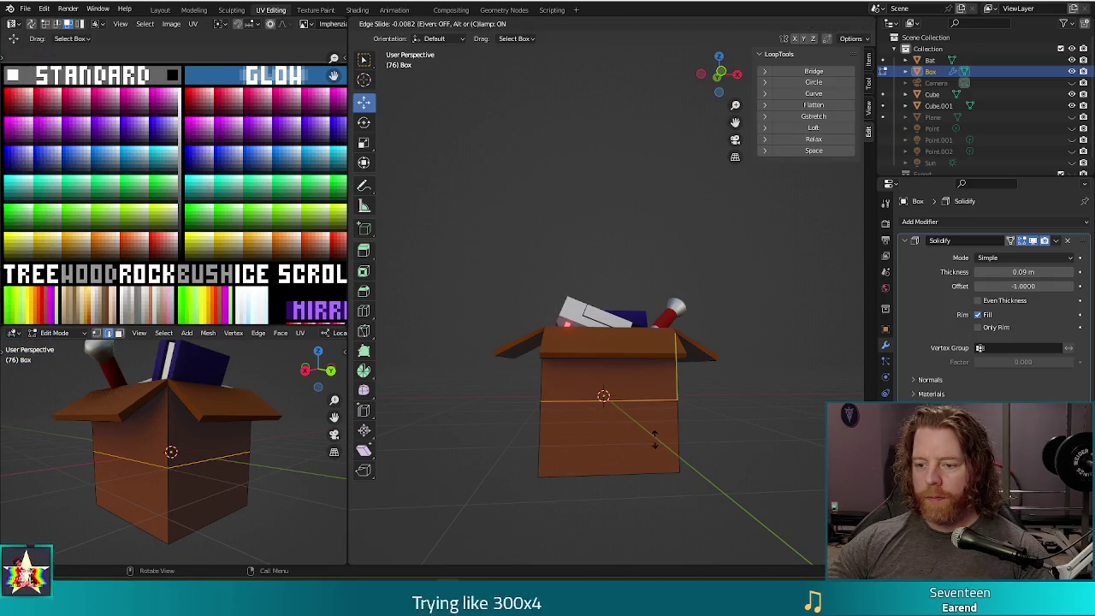
{"action": "left_click", "coordinate": [653, 433]}
{"action": "key", "text": "ctrl+r"}
{"action": "left_click", "coordinate": [648, 438]}
{"action": "right_click", "coordinate": [628, 463]}
{"action": "middle_click_drag", "start_coordinate": [628, 463], "coordinate": [659, 445]}
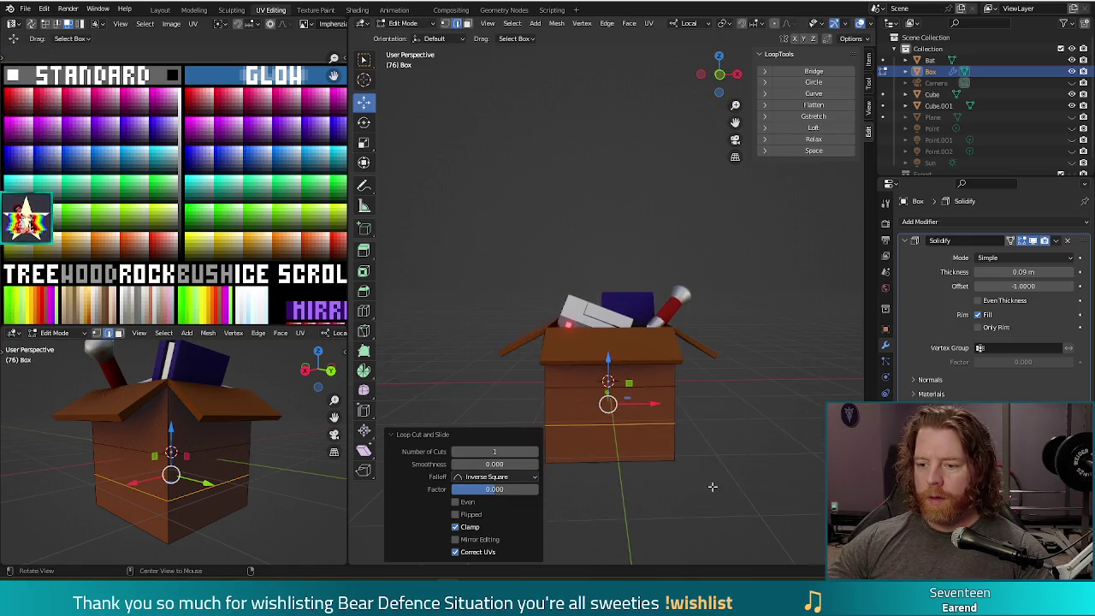
Step: In front view, move right-edge and left-edge vertices to taper the box sides
{"action": "left_click", "coordinate": [677, 425]}
{"action": "key", "text": "KP_1"}
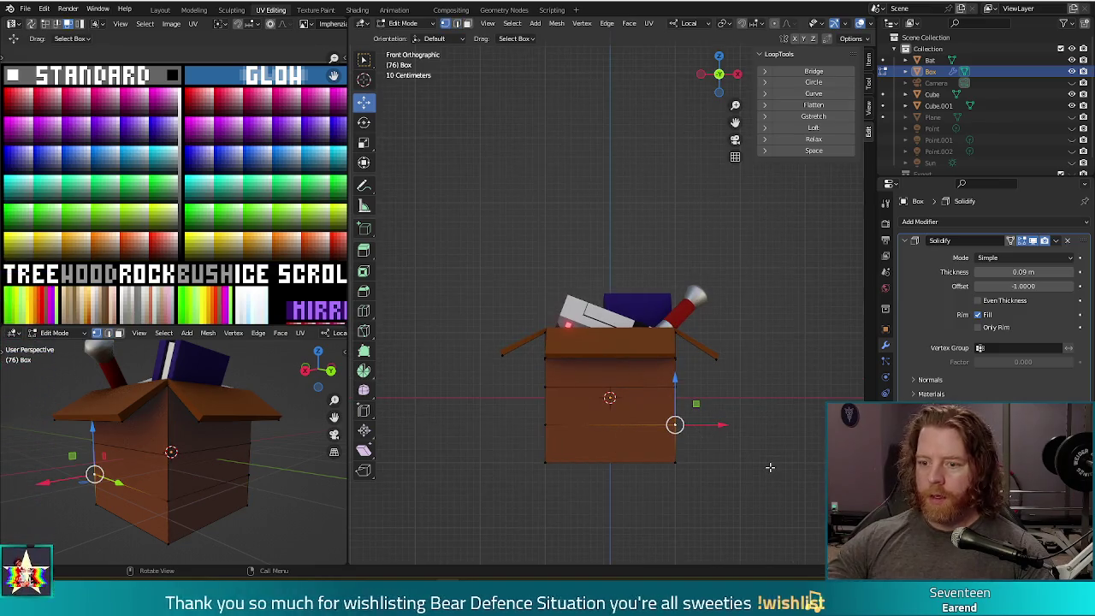
{"action": "left_click_drag", "start_coordinate": [675, 425], "coordinate": [672, 427]}
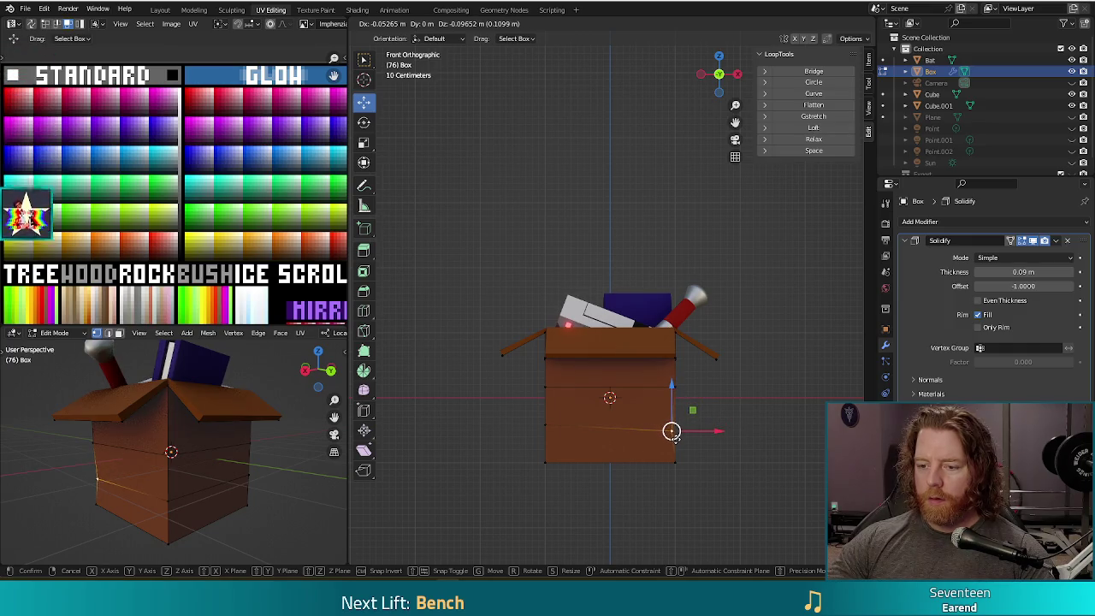
{"action": "left_click_drag", "start_coordinate": [672, 428], "coordinate": [676, 392]}
{"action": "left_click", "coordinate": [548, 423]}
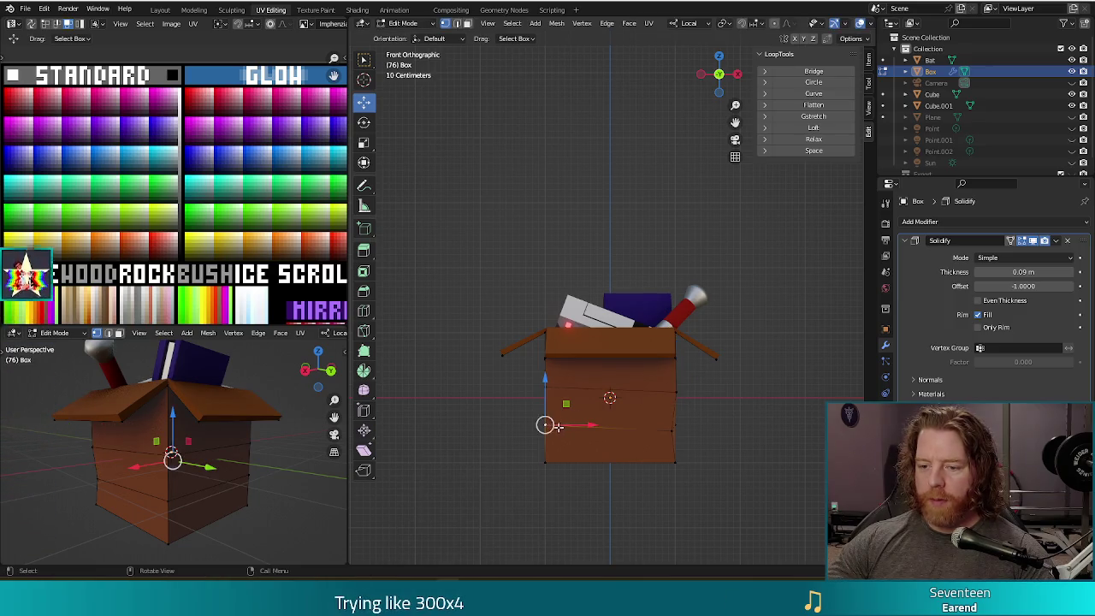
{"action": "mouse_move", "coordinate": [545, 425]}
{"action": "left_mouse_down"}
{"action": "mouse_move", "coordinate": [547, 387]}
{"action": "mouse_move", "coordinate": [559, 390]}
{"action": "left_mouse_up"}
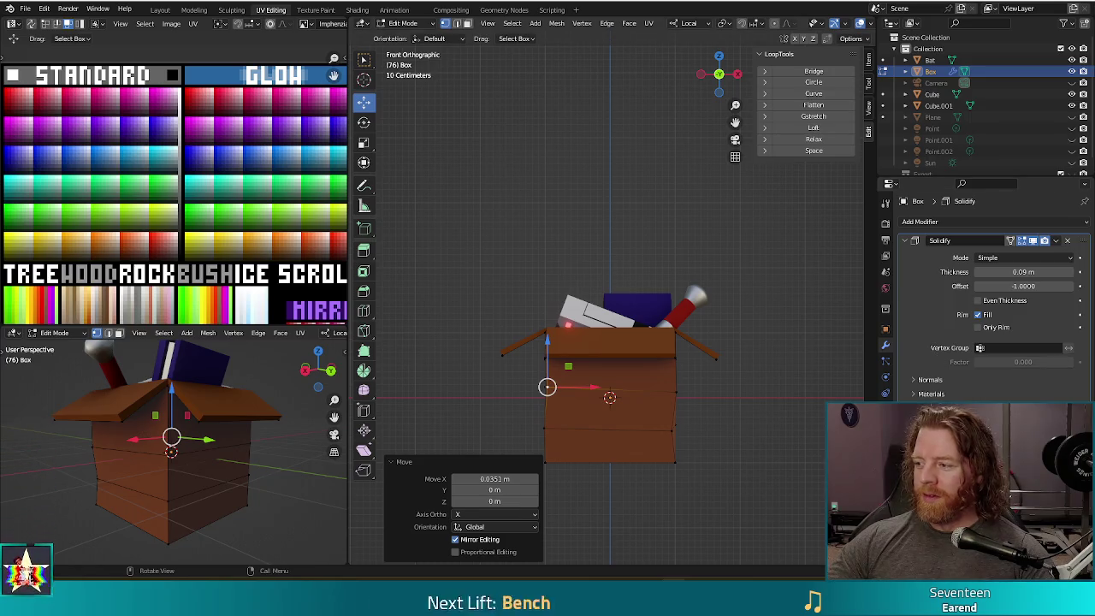
Step: Deselect everything and inspect the reshaped box in Object Mode
{"action": "left_click", "coordinate": [750, 438]}
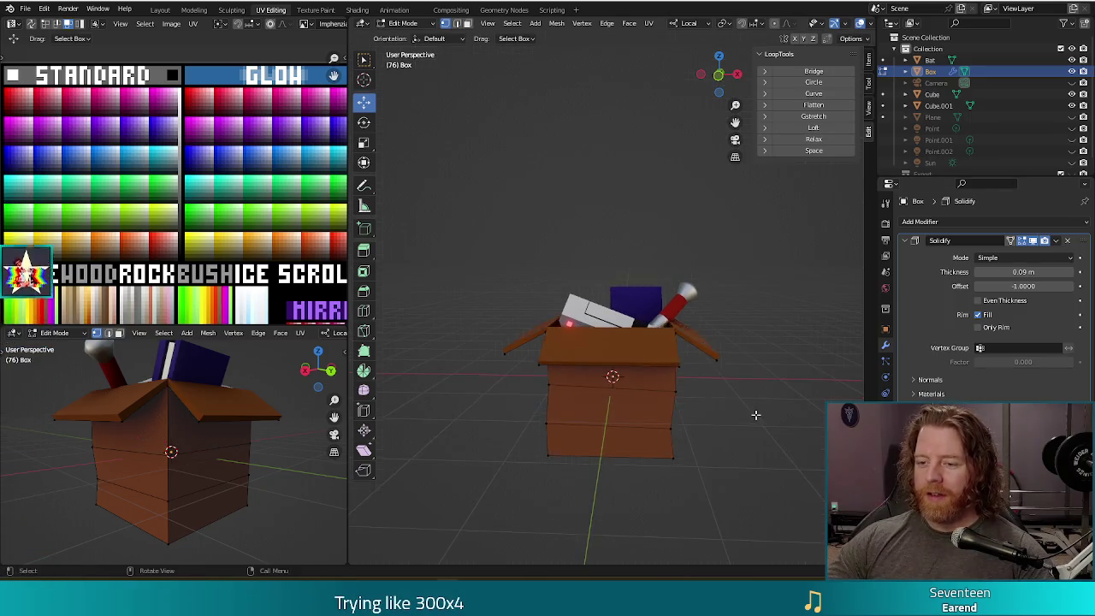
{"action": "key", "text": "Tab"}
{"action": "middle_click_drag", "start_coordinate": [755, 416], "coordinate": [752, 362]}
{"action": "middle_click_drag", "start_coordinate": [710, 389], "coordinate": [765, 377]}
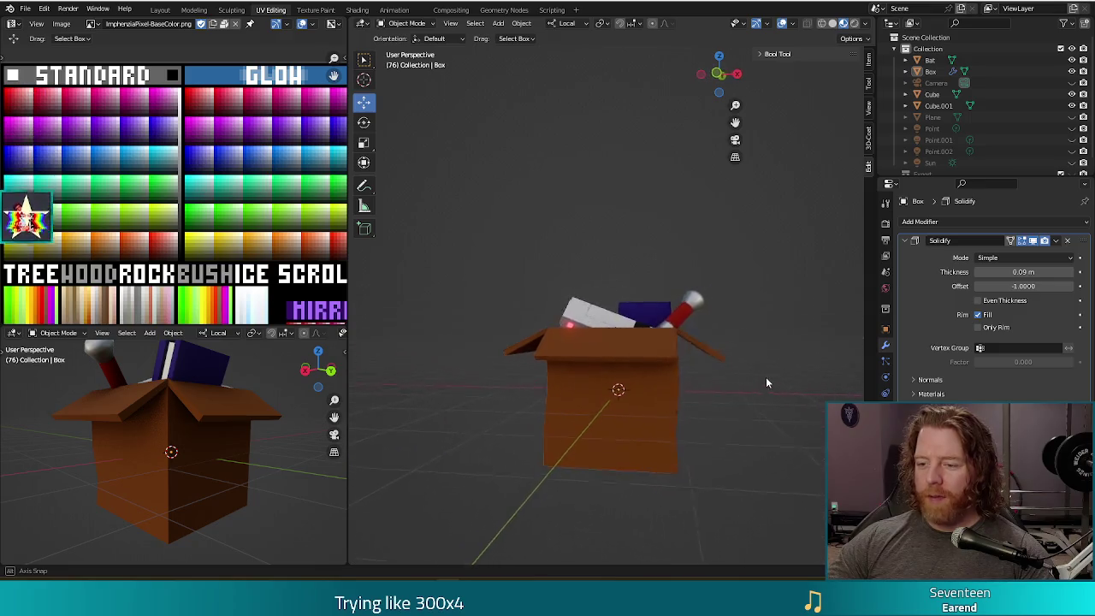
Step: Lower the selected loop slightly, then check the shape in Object Mode
{"action": "key", "text": "Tab"}
{"action": "mouse_move", "coordinate": [724, 407]}
{"action": "middle_mouse_down"}
{"action": "mouse_move", "coordinate": [723, 389]}
{"action": "mouse_move", "coordinate": [720, 408]}
{"action": "mouse_move", "coordinate": [683, 362]}
{"action": "middle_mouse_up"}
{"action": "left_click_drag", "start_coordinate": [674, 286], "coordinate": [675, 295]}
{"action": "middle_click_drag", "start_coordinate": [736, 419], "coordinate": [761, 448]}
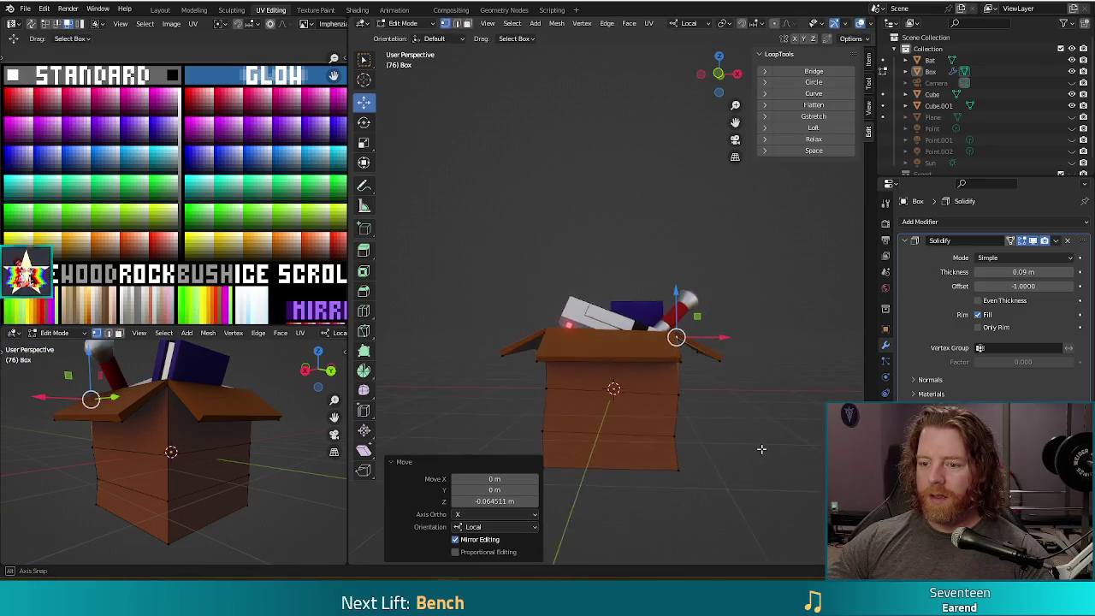
{"action": "key", "text": "Tab"}
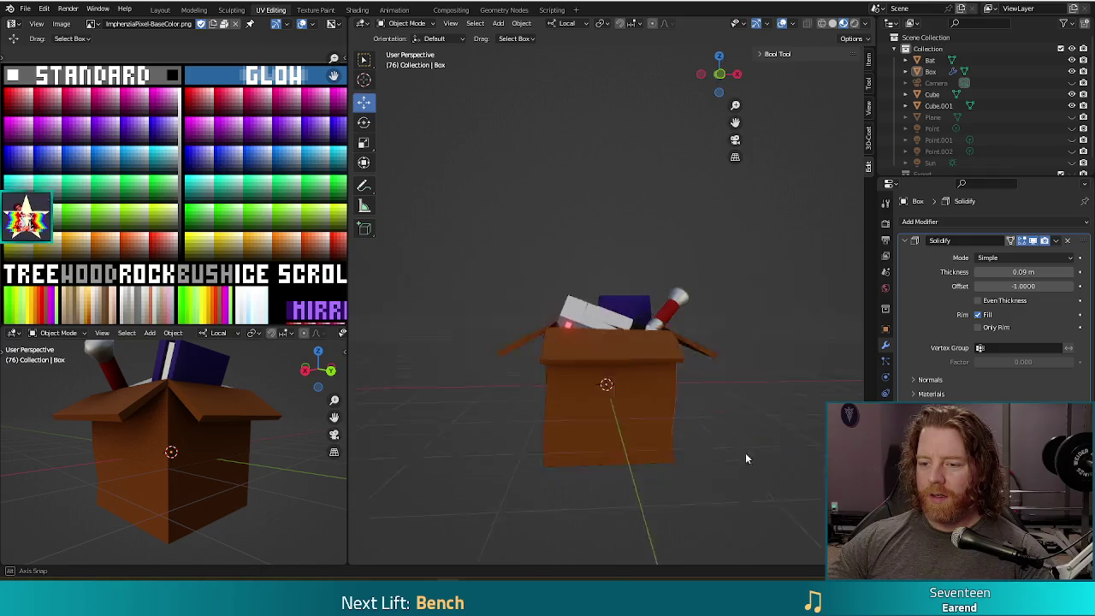
{"action": "middle_click_drag", "start_coordinate": [753, 447], "coordinate": [692, 403]}
{"action": "key", "text": "Tab"}
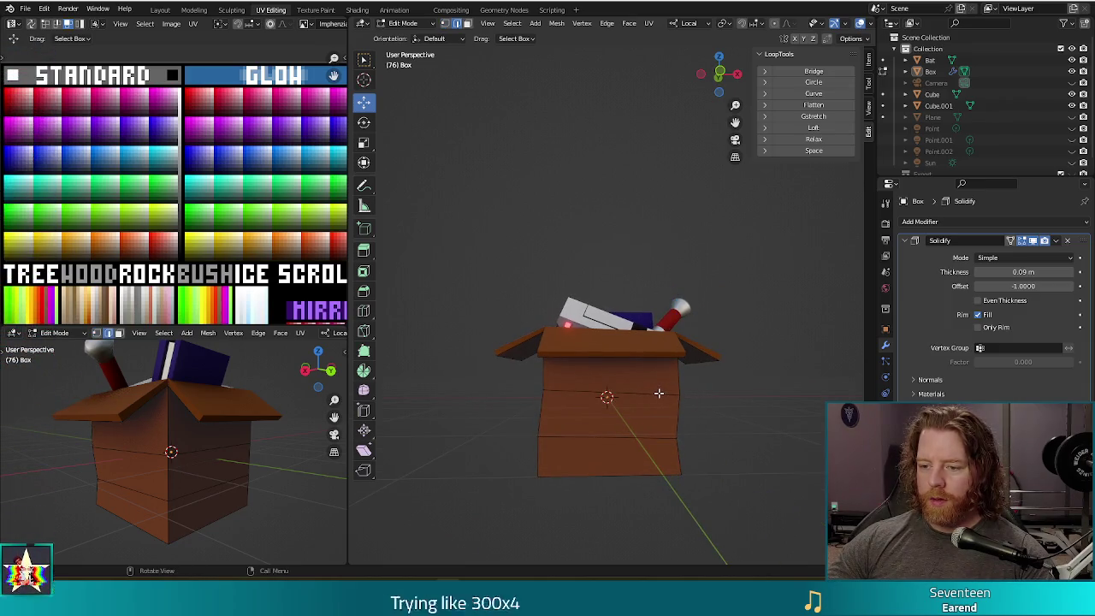
Step: From top view, twist the selected loop by about 3.62°
{"action": "middle_click_drag", "start_coordinate": [659, 391], "coordinate": [737, 446]}
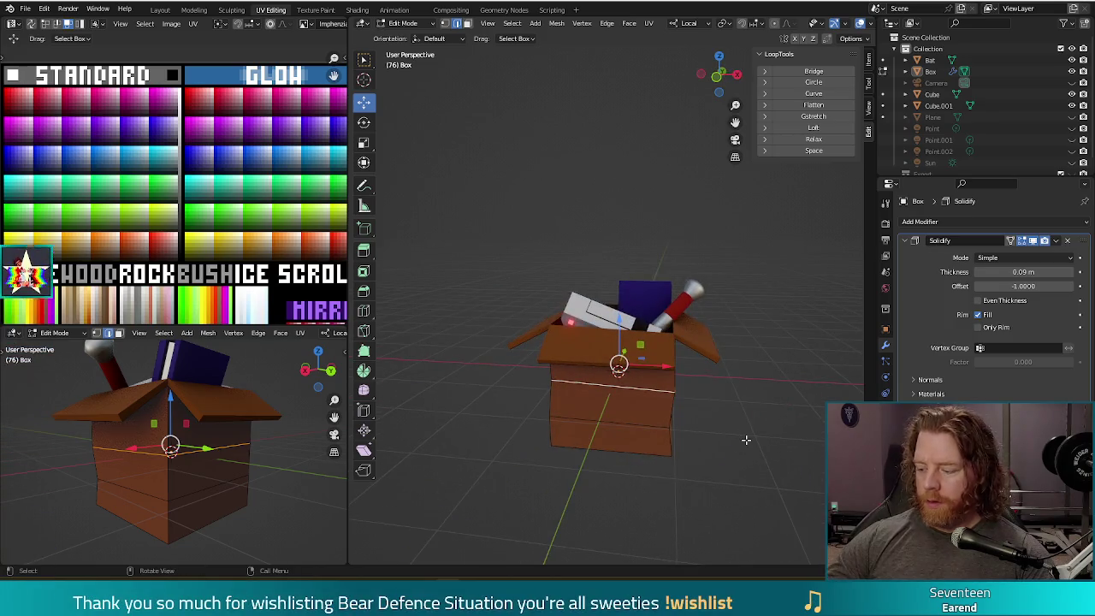
{"action": "key", "text": "KP_7"}
{"action": "key", "text": "r"}
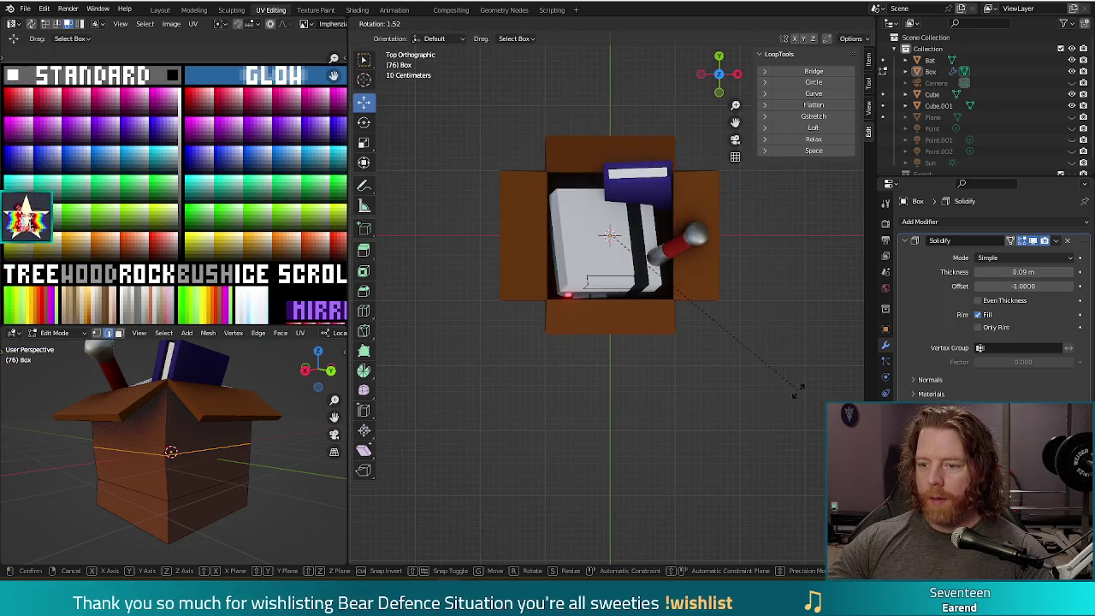
{"action": "left_click", "coordinate": [788, 398]}
{"action": "mouse_move", "coordinate": [789, 398]}
{"action": "middle_mouse_down"}
{"action": "mouse_move", "coordinate": [673, 269]}
{"action": "mouse_move", "coordinate": [694, 279]}
{"action": "middle_mouse_up"}
Step: Select the box's lower edge loop and shift it slightly along X
{"action": "left_click", "coordinate": [626, 436], "text": "alt"}
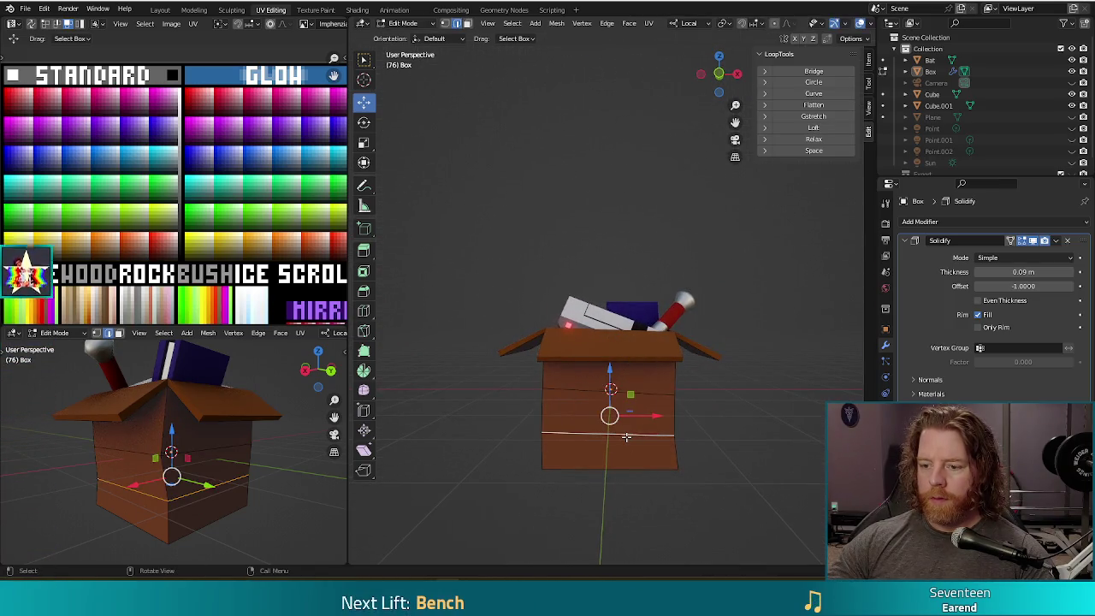
{"action": "key", "text": "KP_1"}
{"action": "key", "text": "KP_7"}
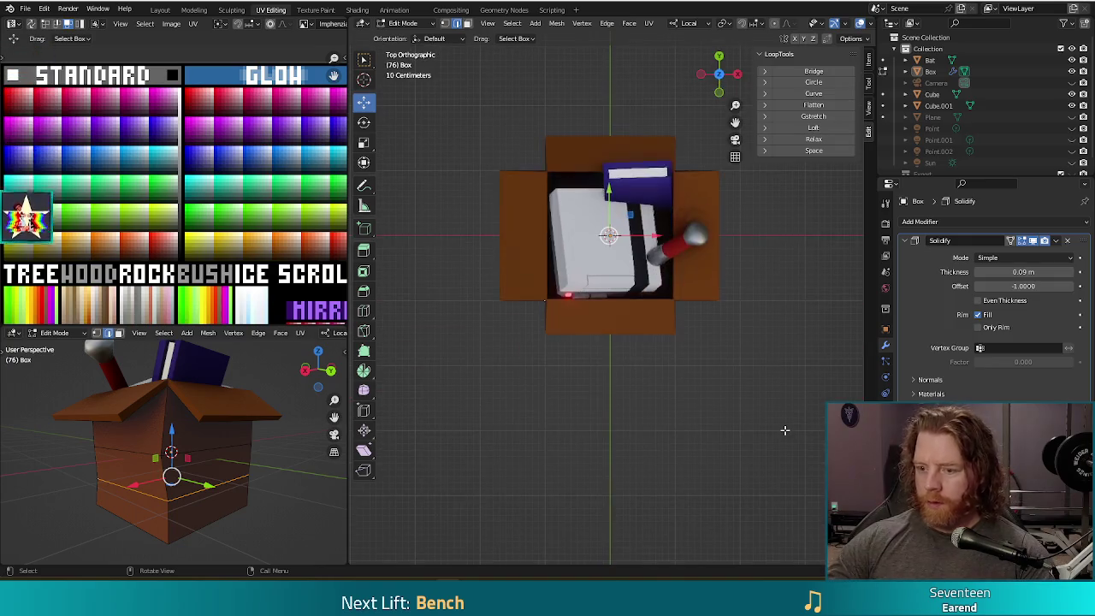
{"action": "key", "text": "Tab"}
{"action": "mouse_move", "coordinate": [641, 465]}
{"action": "middle_mouse_down"}
{"action": "mouse_move", "coordinate": [732, 457]}
{"action": "mouse_move", "coordinate": [768, 434]}
{"action": "middle_mouse_up"}
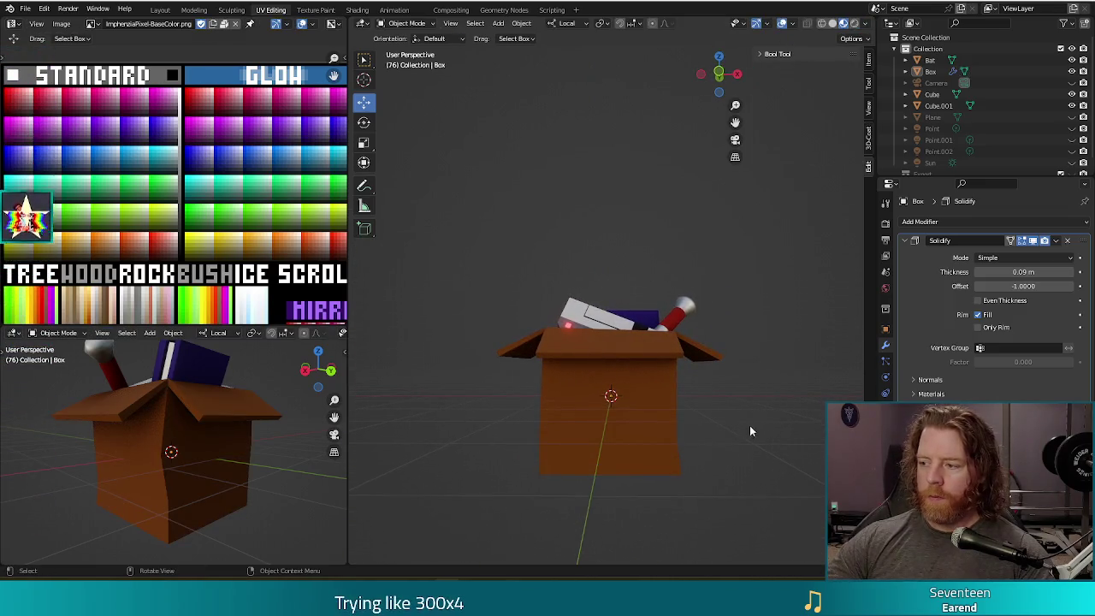
{"action": "key", "text": "Tab"}
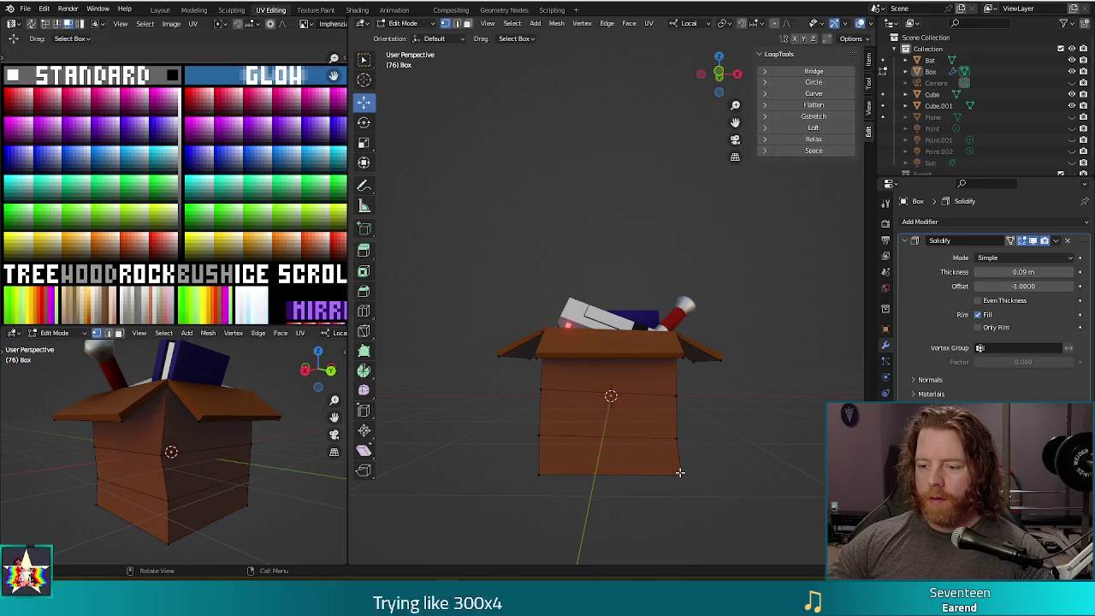
{"action": "left_click_drag", "start_coordinate": [716, 473], "coordinate": [714, 475]}
{"action": "left_click", "coordinate": [573, 493]}
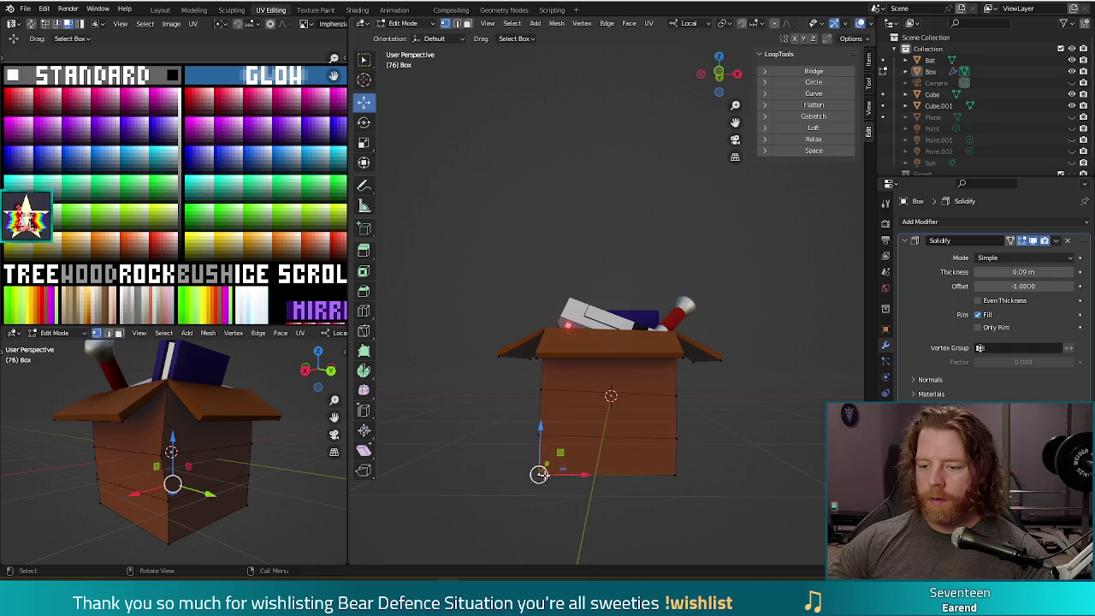
{"action": "key", "text": "Tab"}
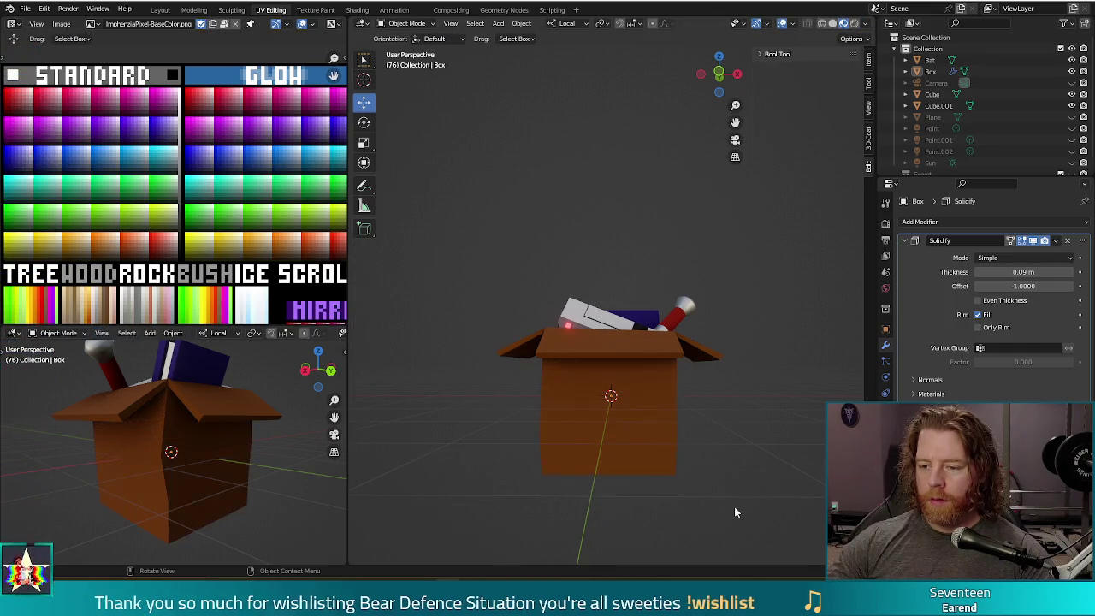
{"action": "key", "text": "Tab"}
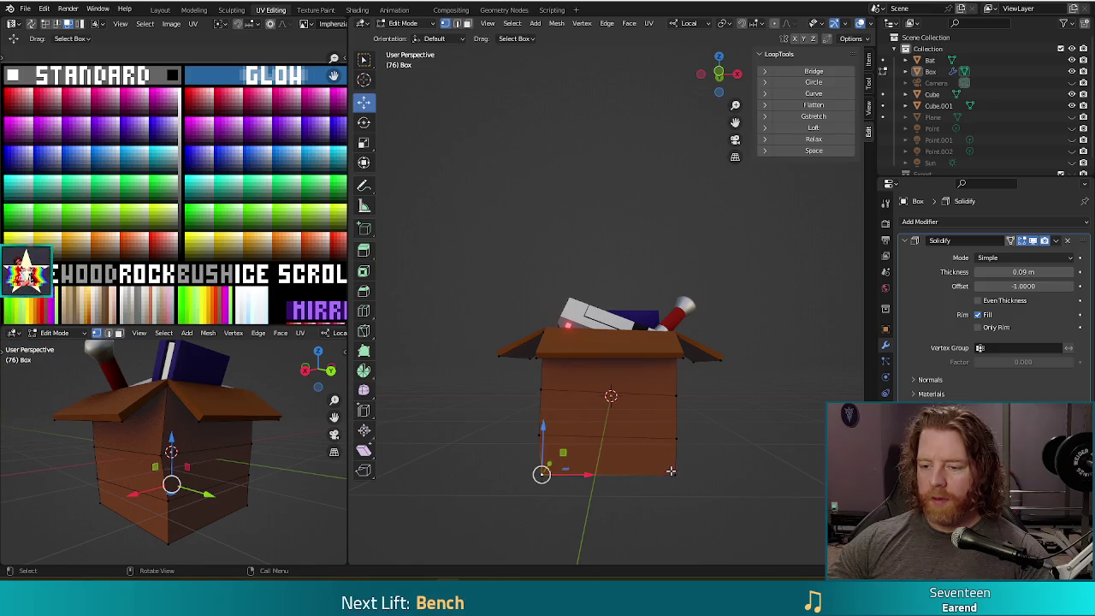
Step: Scale the bottom edge loop to 0.959 and render a preview with F12
{"action": "key", "text": "s"}
{"action": "left_click", "coordinate": [710, 494]}
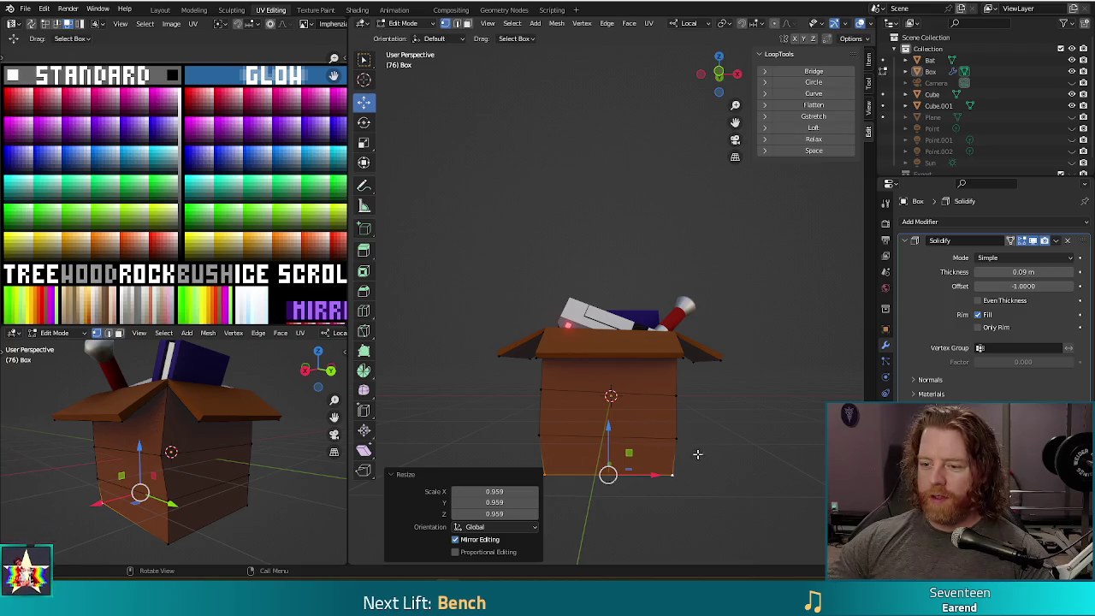
{"action": "left_click", "coordinate": [721, 468]}
{"action": "scroll", "coordinate": [733, 468], "scroll_direction": "down", "scroll_amount": 3}
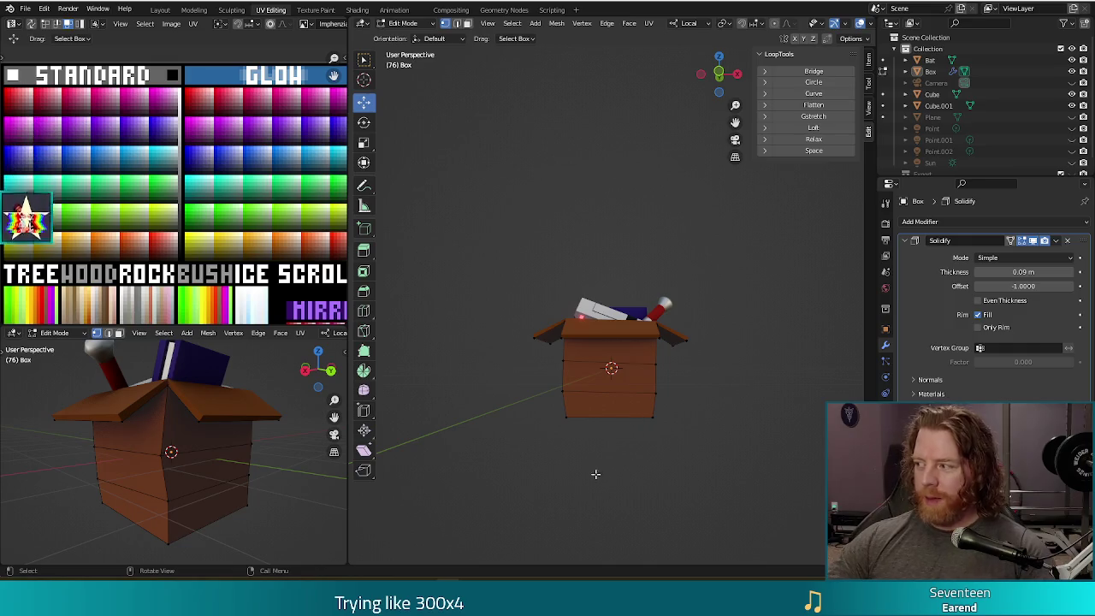
{"action": "mouse_move", "coordinate": [692, 456]}
{"action": "middle_mouse_down"}
{"action": "mouse_move", "coordinate": [717, 431]}
{"action": "mouse_move", "coordinate": [731, 453]}
{"action": "middle_mouse_up"}
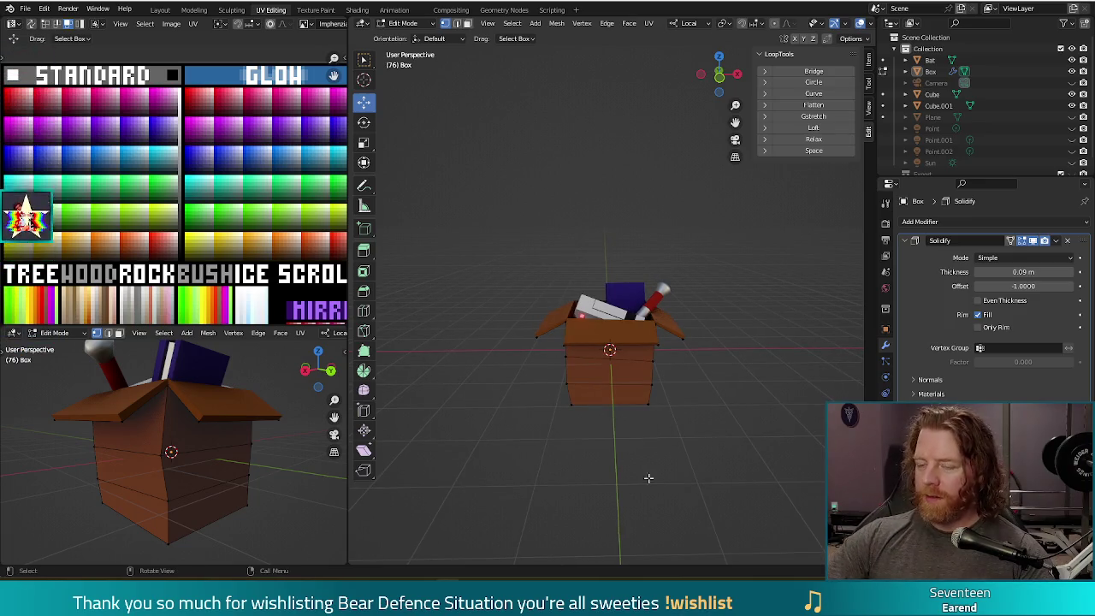
{"action": "key", "text": "Tab"}
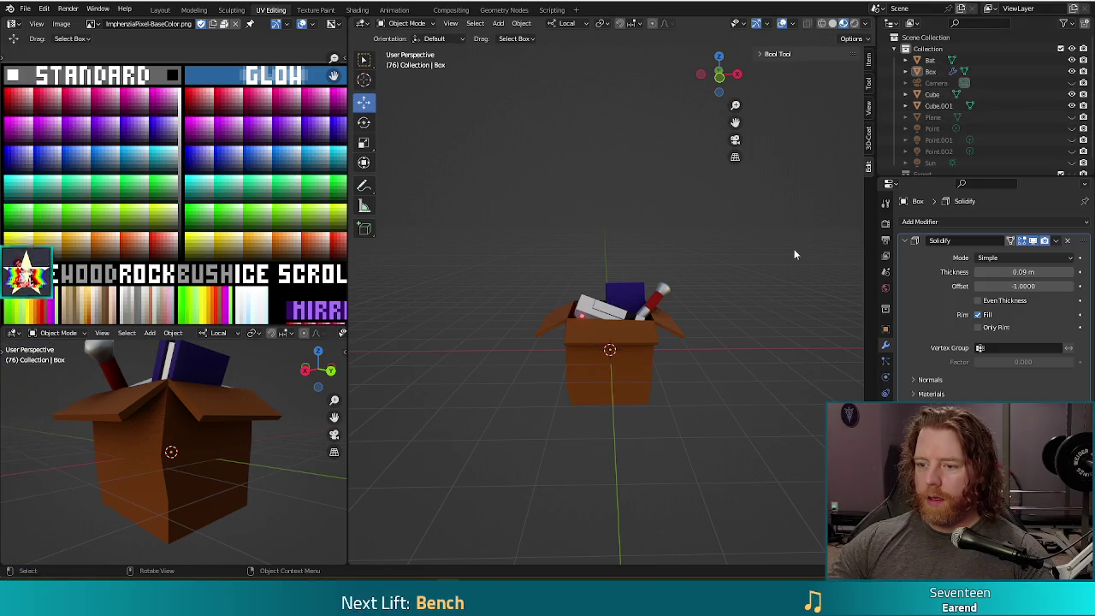
{"action": "key", "text": "F12"}
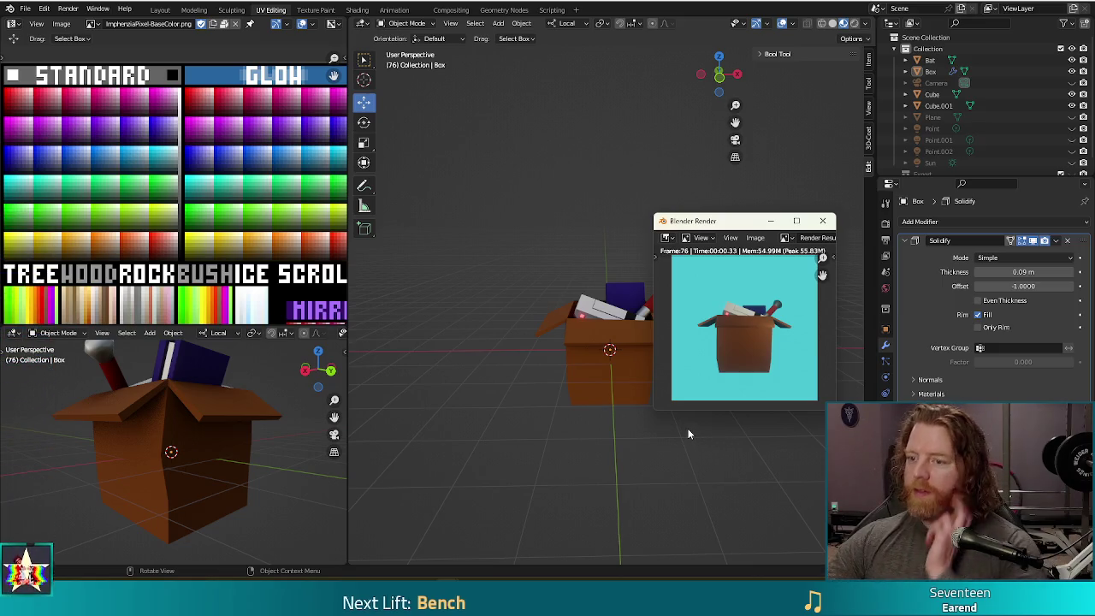
Step: Select all objects and rotate them about 15.6° from the top view
{"action": "left_click", "coordinate": [823, 221]}
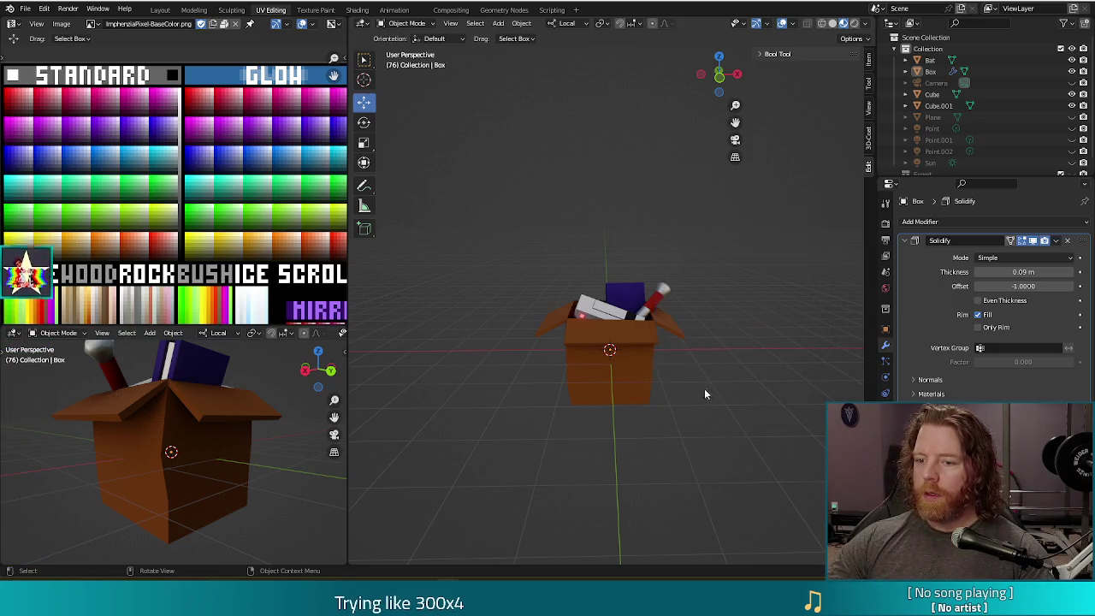
{"action": "key", "text": "a"}
{"action": "key", "text": "KP_7"}
{"action": "key", "text": "r"}
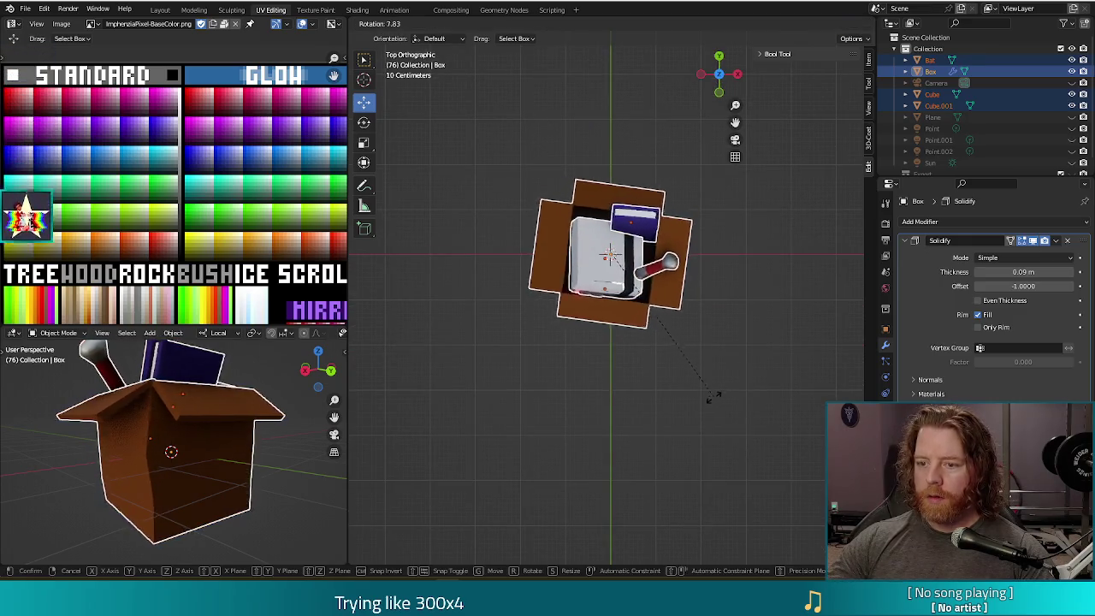
{"action": "left_click", "coordinate": [709, 410]}
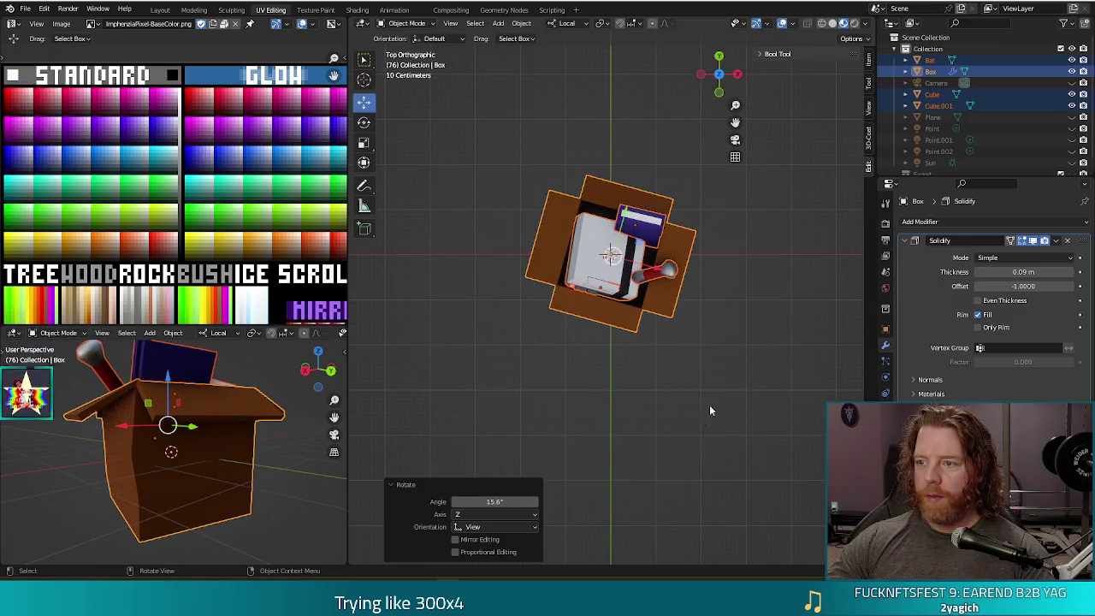
Step: Unhide the Camera and cyan Plane, render the scene, then select the Plane
{"action": "left_click", "coordinate": [1072, 83]}
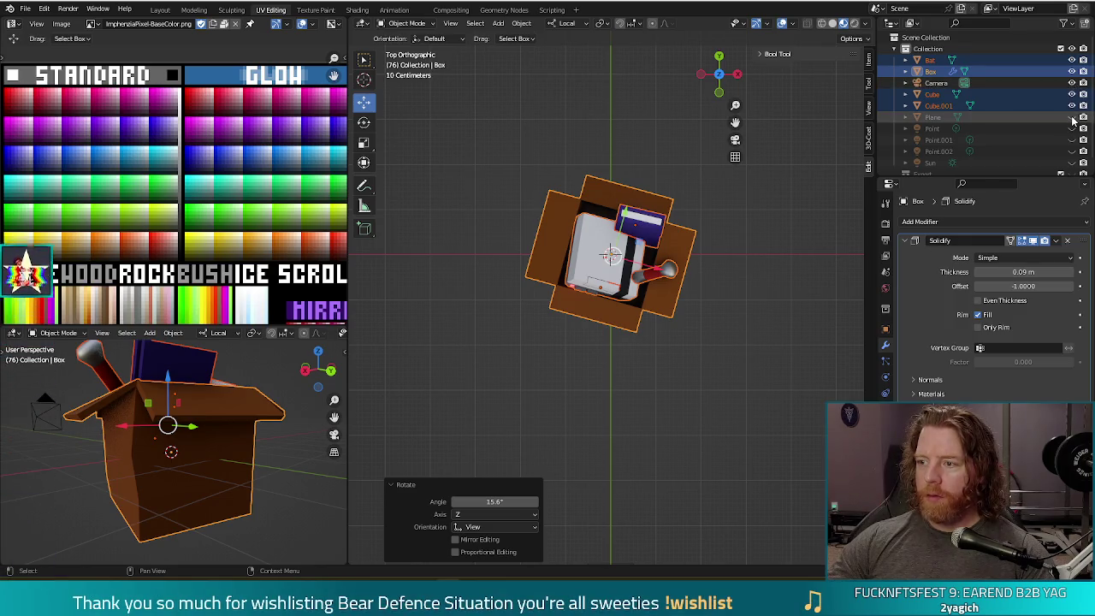
{"action": "left_click", "coordinate": [1072, 117]}
{"action": "scroll", "coordinate": [756, 430], "scroll_direction": "down", "scroll_amount": 3}
{"action": "mouse_move", "coordinate": [742, 416]}
{"action": "middle_mouse_down"}
{"action": "mouse_move", "coordinate": [727, 288]}
{"action": "mouse_move", "coordinate": [732, 300]}
{"action": "middle_mouse_up"}
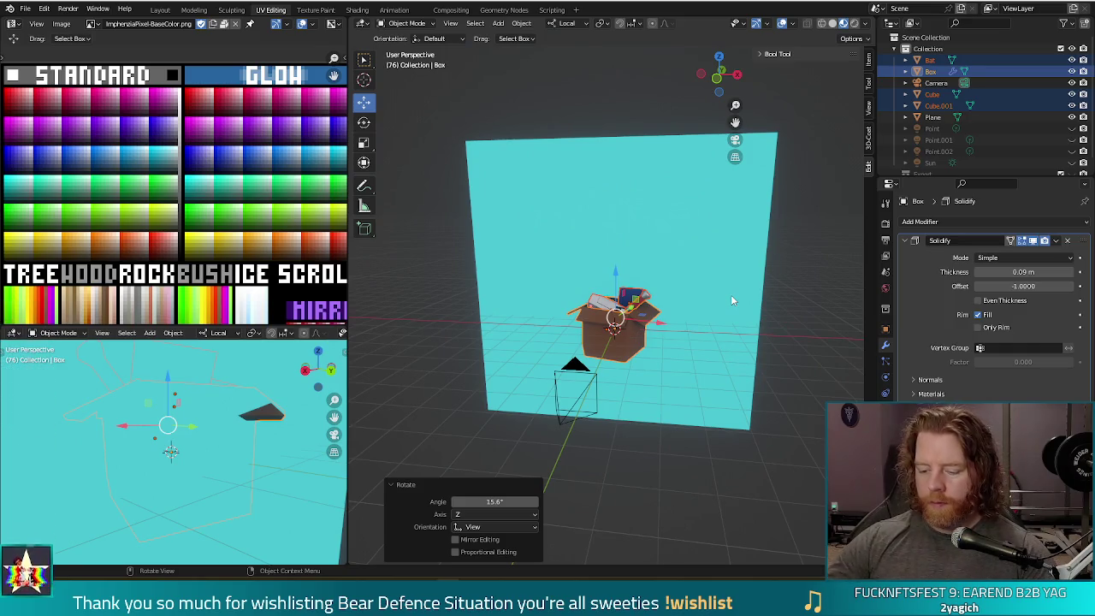
{"action": "key", "text": "F12"}
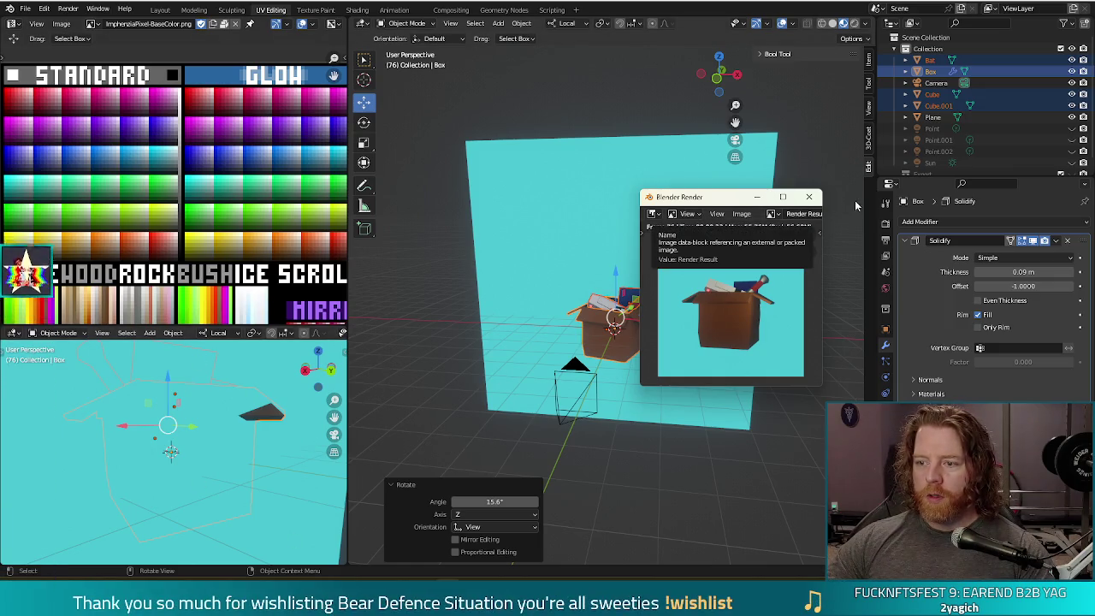
{"action": "left_click", "coordinate": [811, 199]}
{"action": "left_click", "coordinate": [672, 246]}
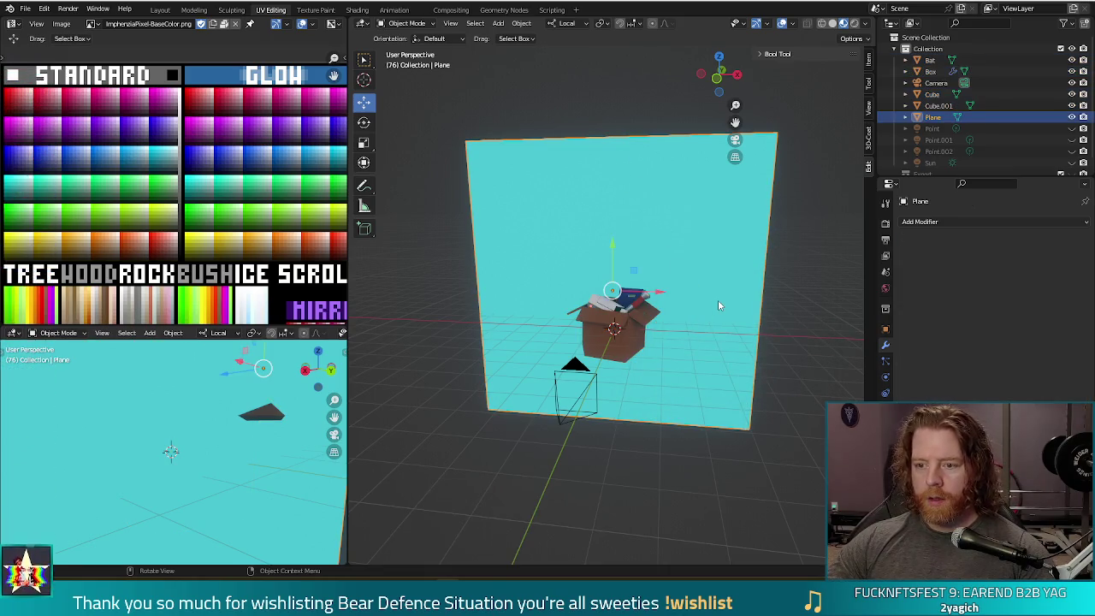
Step: Add a horizontal loop cut across the backdrop plane in Edit Mode
{"action": "key", "text": "Tab"}
{"action": "key", "text": "ctrl+r"}
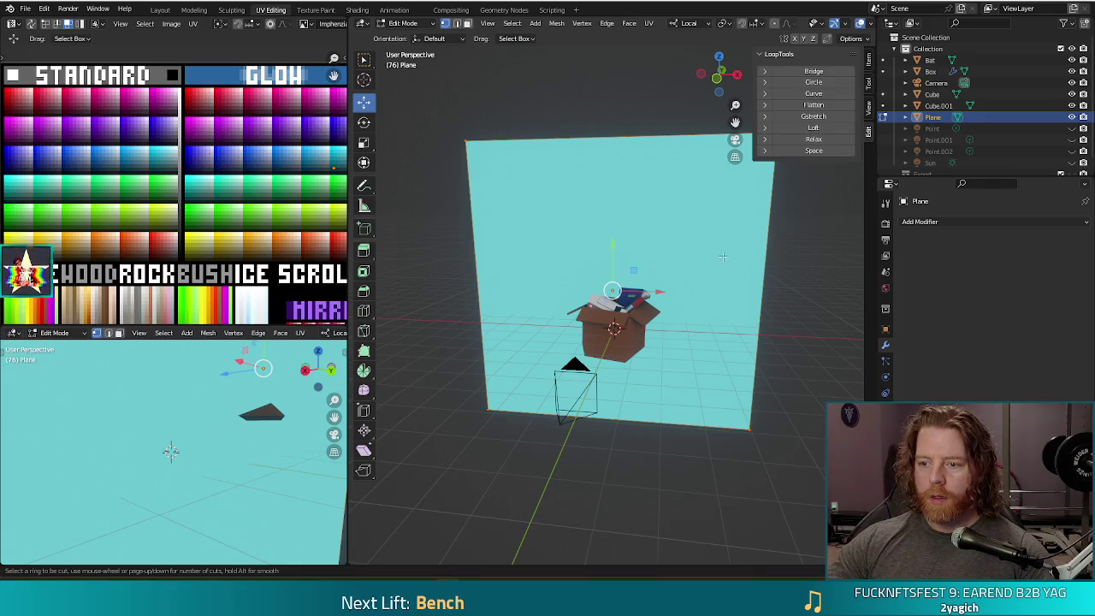
{"action": "left_click", "coordinate": [471, 258]}
{"action": "right_click", "coordinate": [472, 259]}
{"action": "mouse_move", "coordinate": [428, 330]}
{"action": "middle_mouse_down"}
{"action": "mouse_move", "coordinate": [438, 296]}
{"action": "mouse_move", "coordinate": [482, 312]}
{"action": "middle_mouse_up"}
Step: Select all the plane's faces and UV-project them from the front view
{"action": "key", "text": "3"}
{"action": "left_click", "coordinate": [669, 225]}
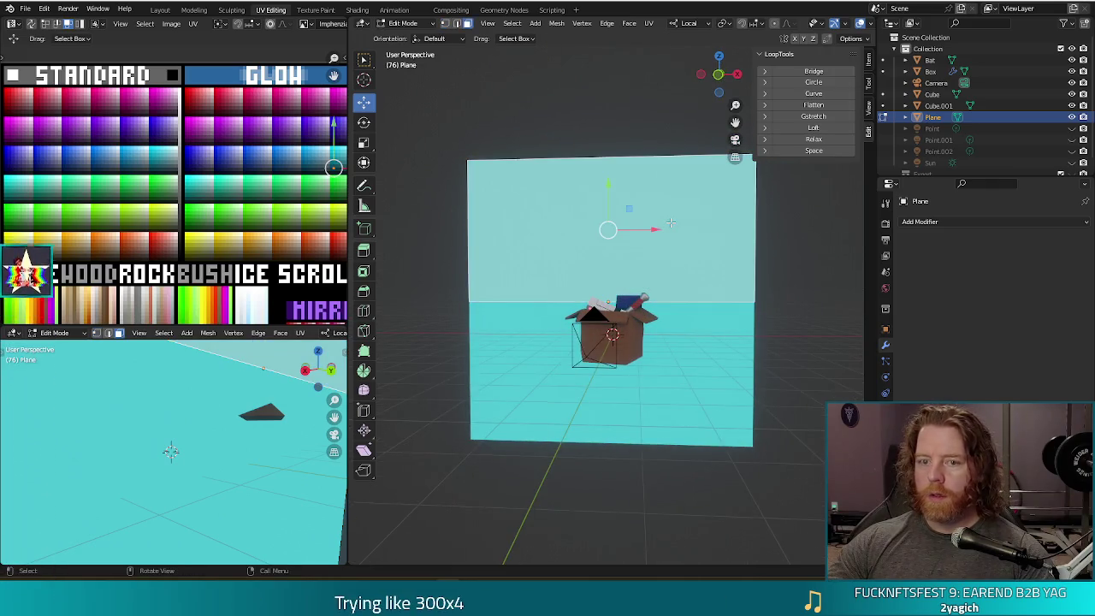
{"action": "key", "text": "ctrl+l"}
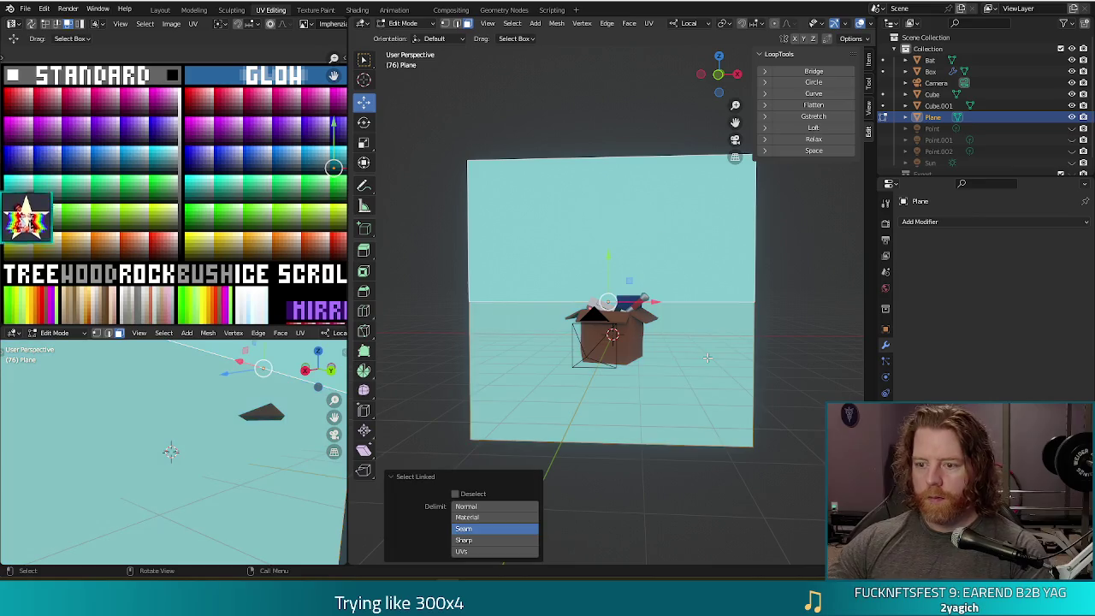
{"action": "key", "text": "u"}
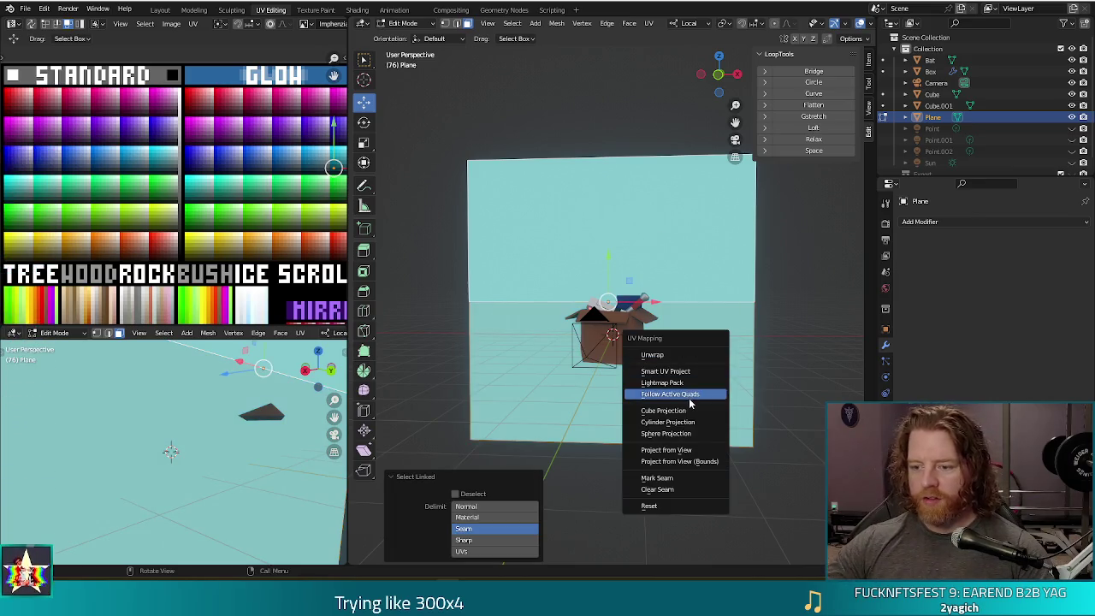
{"action": "key", "text": "Escape"}
{"action": "key", "text": "KP_1"}
{"action": "key", "text": "u"}
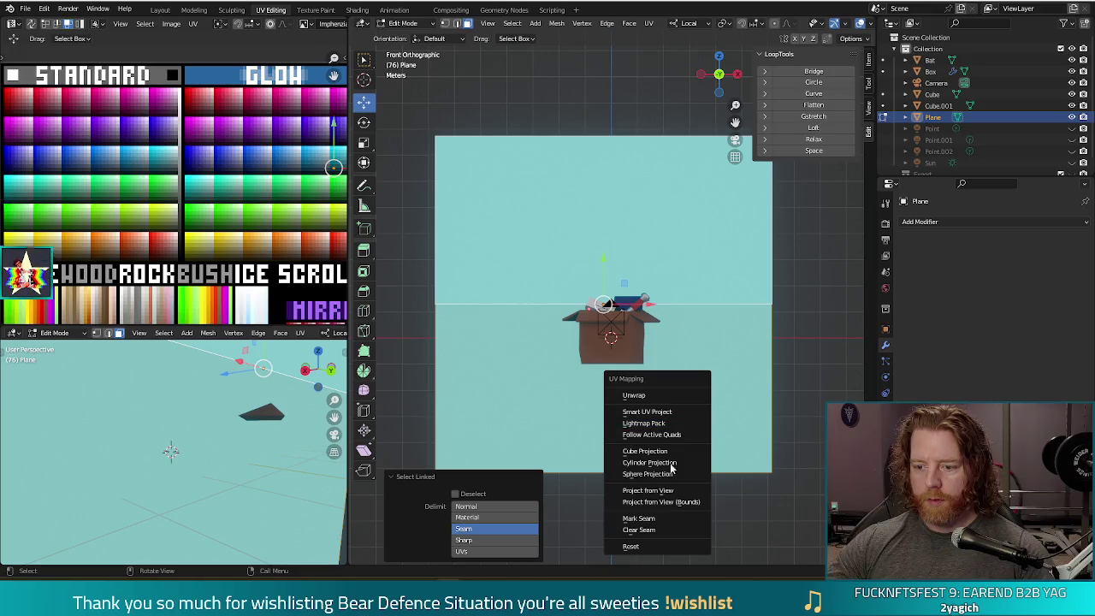
{"action": "left_click", "coordinate": [675, 465]}
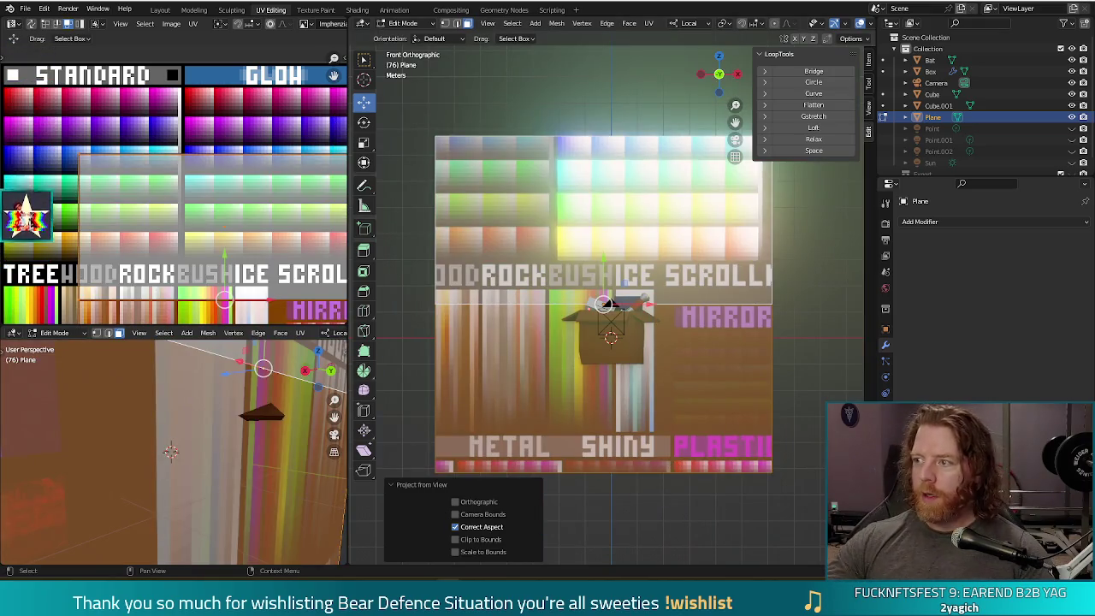